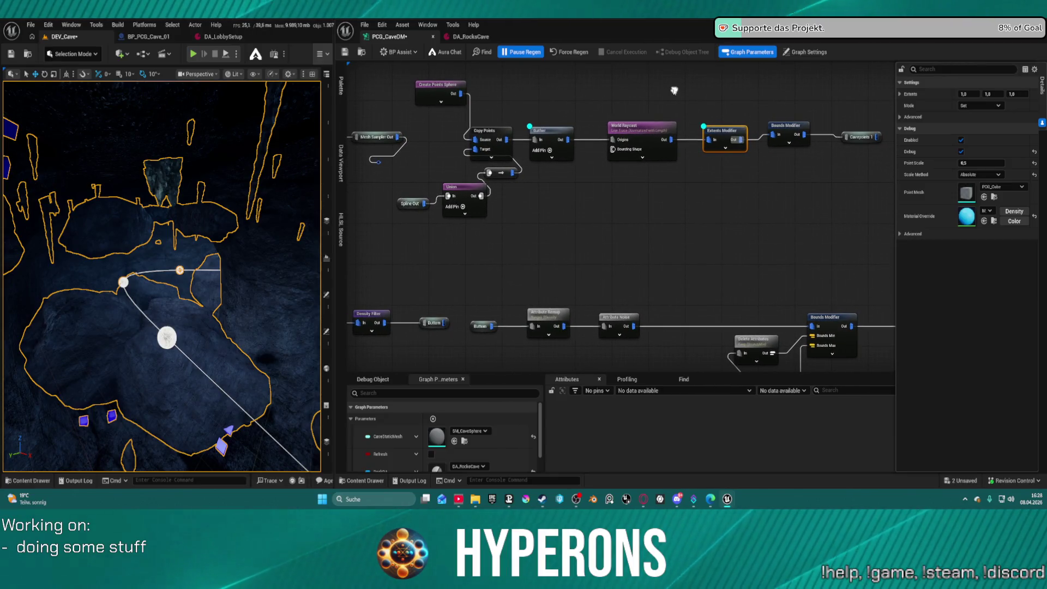
Step: Survey the cave graph, inspect the Gather node, and move Spline Out up and left
scroll(509, 205, down, 3)
mouse_move(510, 205)
mouse_down()
mouse_move(638, 114)
mouse_move(763, 120)
mouse_move(768, 152)
mouse_up()
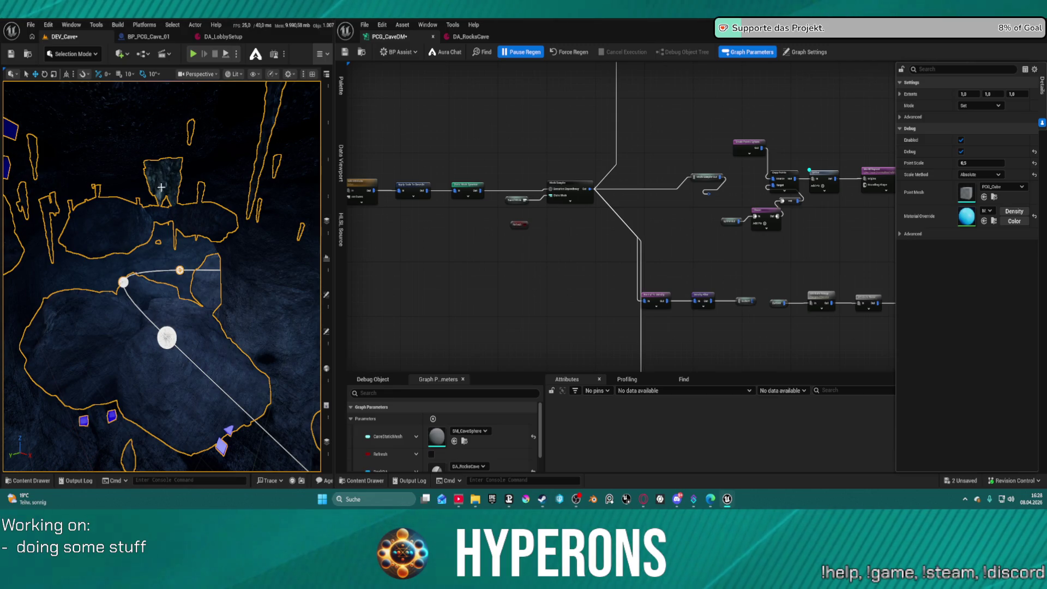
scroll(246, 175, up, 5)
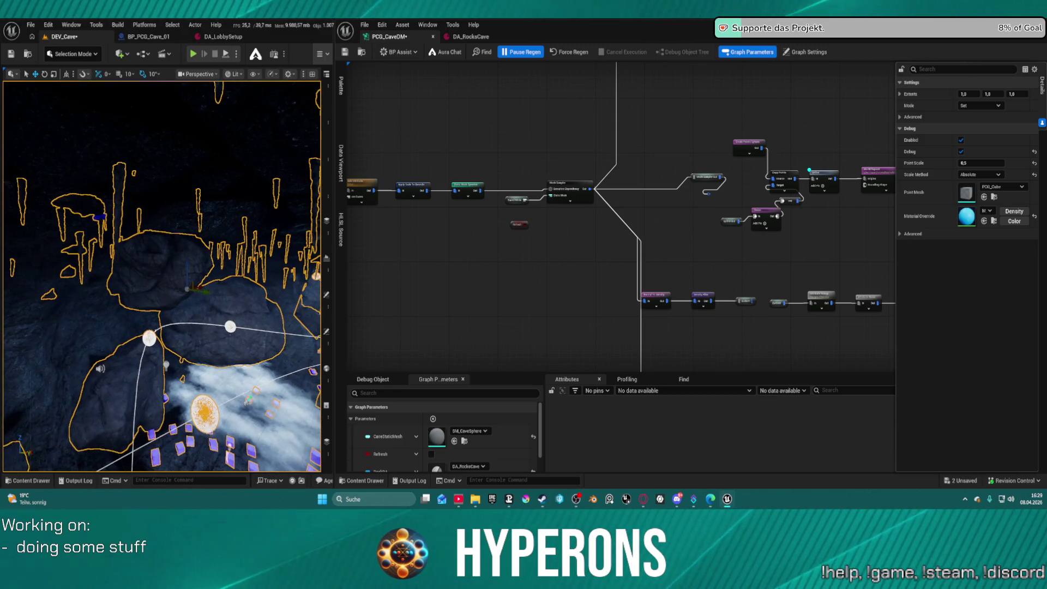
scroll(162, 276, up, 3)
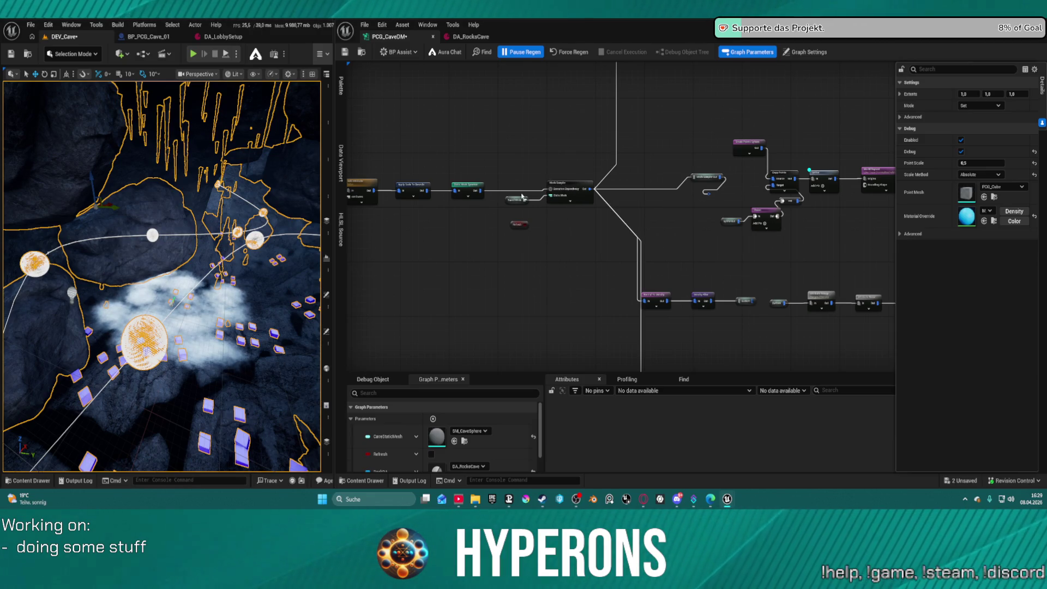
drag(522, 196, 494, 230)
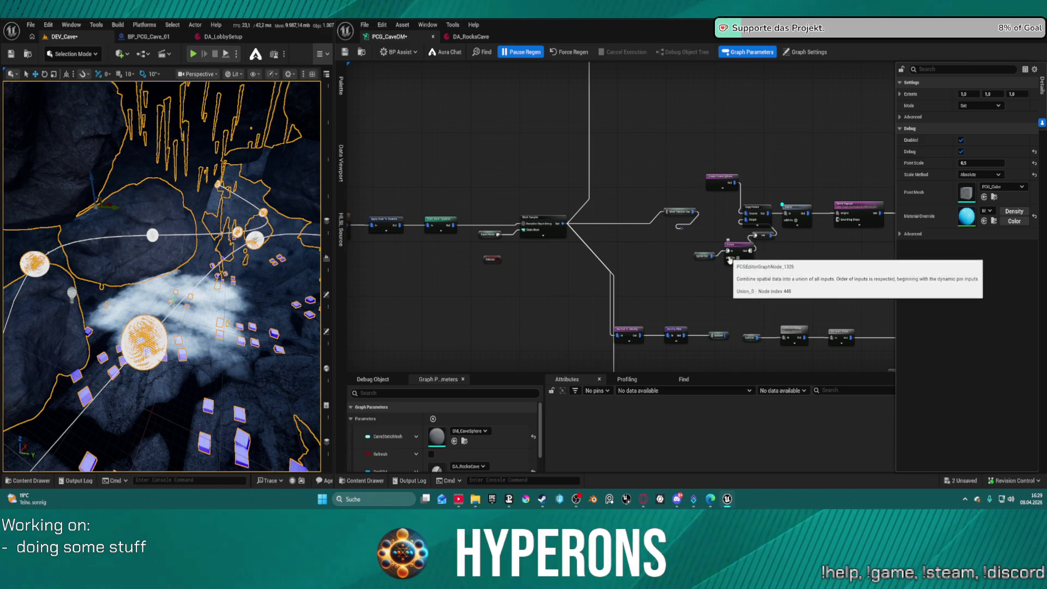
scroll(641, 231, up, 3)
scroll(642, 228, up, 3)
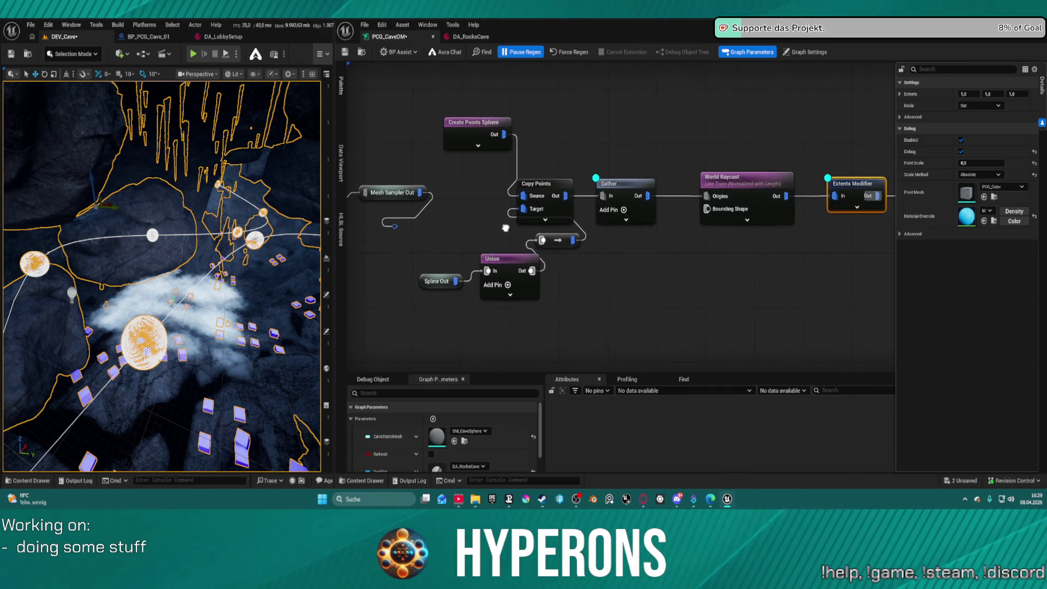
click(622, 194)
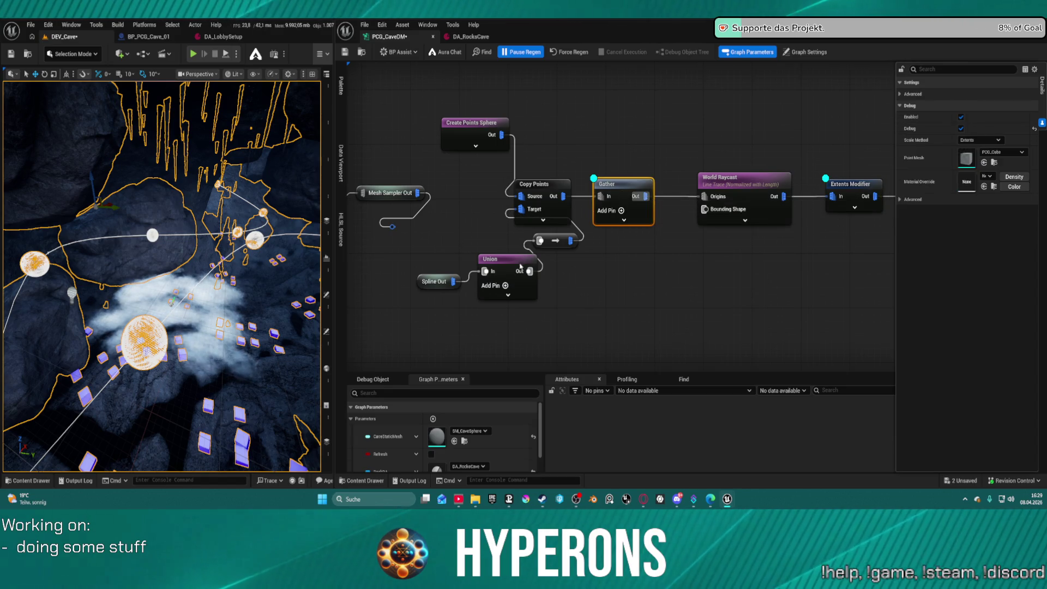
drag(432, 287, 402, 280)
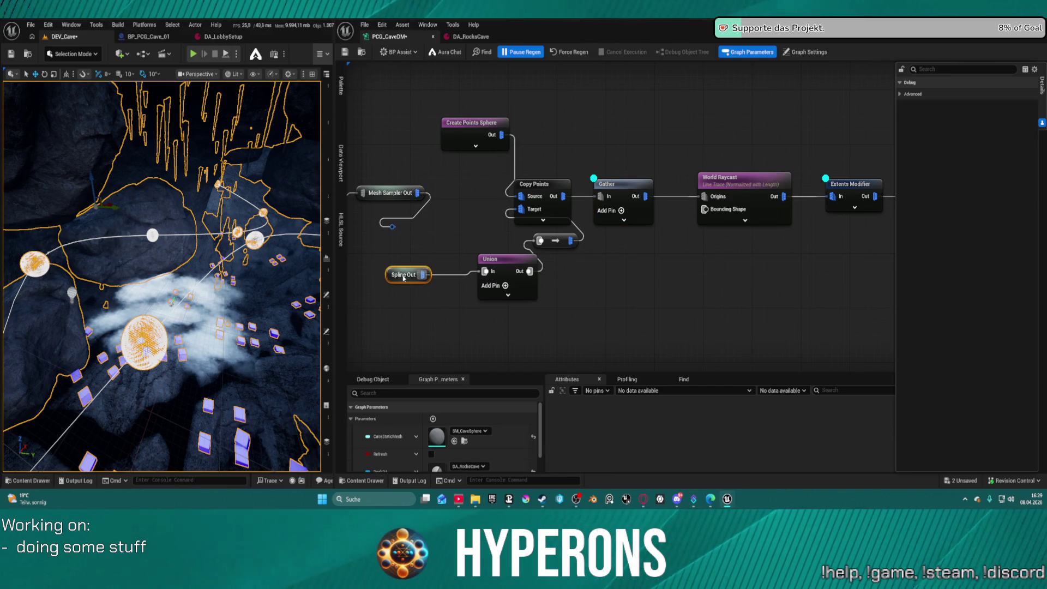
mouse_move(648, 264)
mouse_down()
mouse_move(589, 274)
mouse_move(643, 264)
mouse_up()
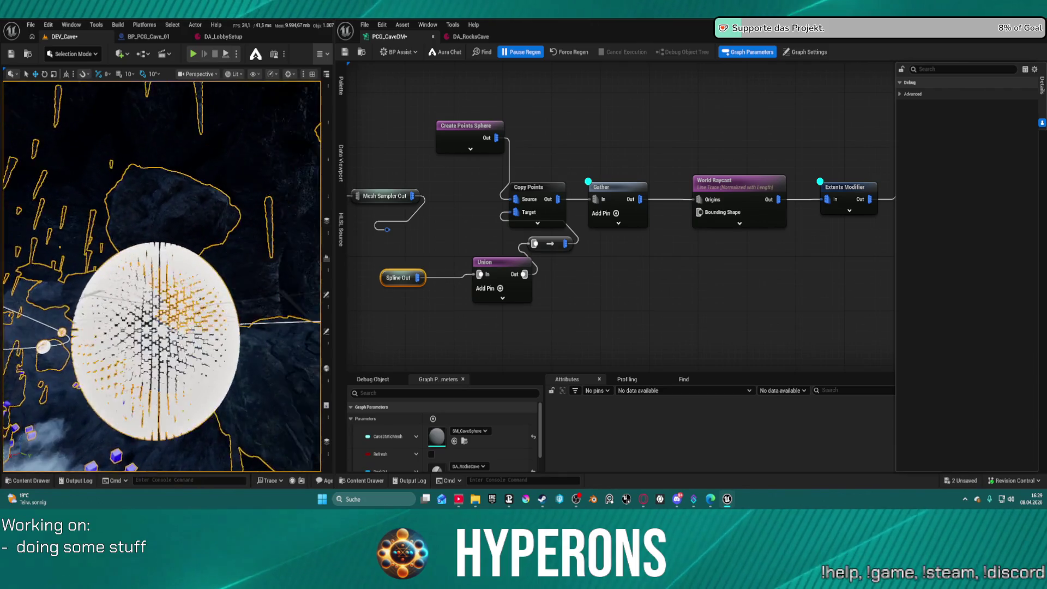
Step: Enable Ignore PCG Hits in World Raycast's Advanced attribute and filtering settings
click(739, 197)
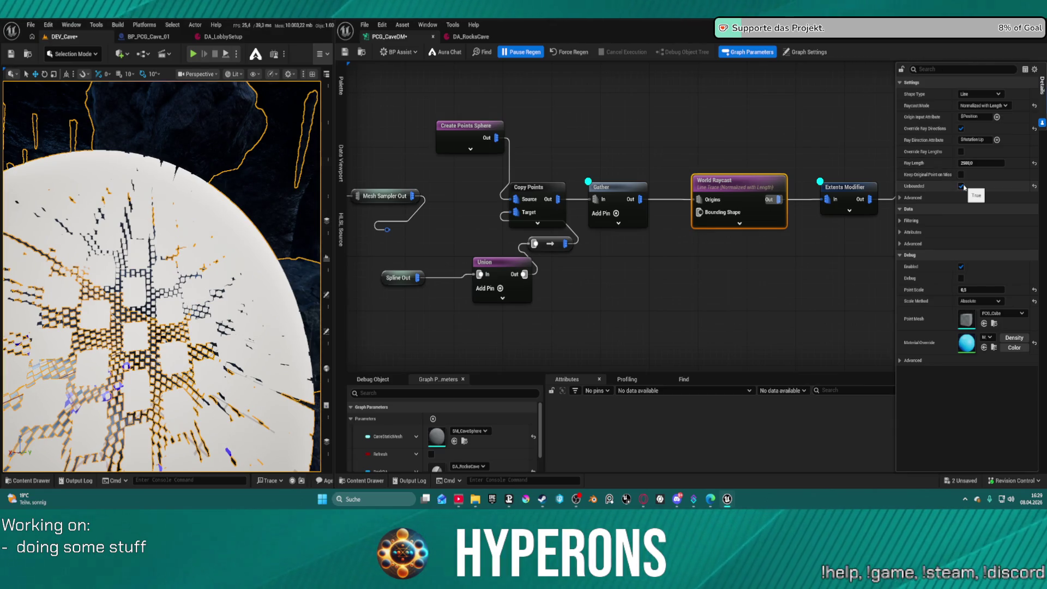
click(900, 197)
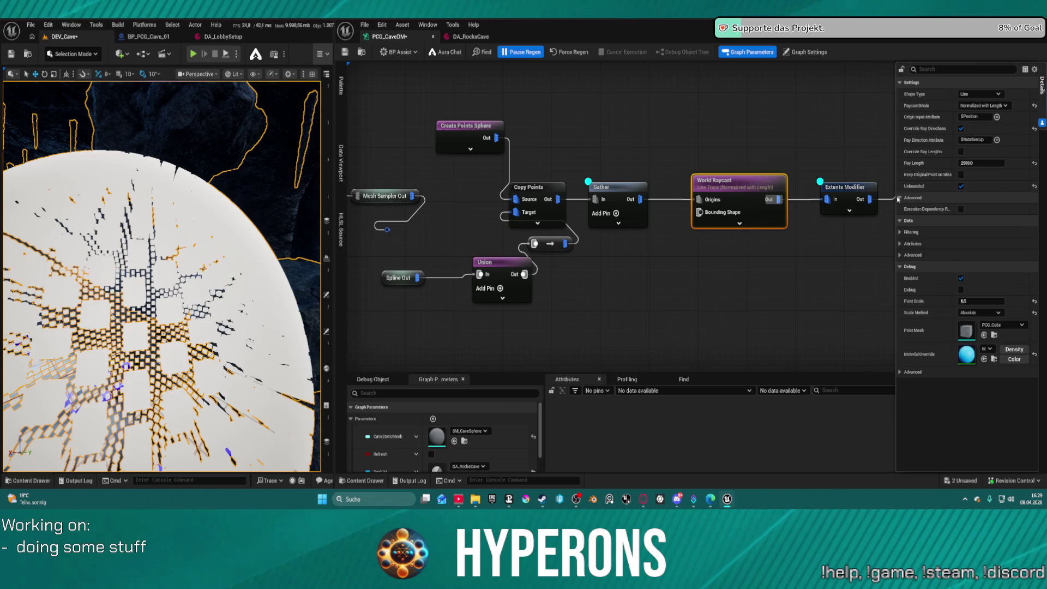
click(900, 244)
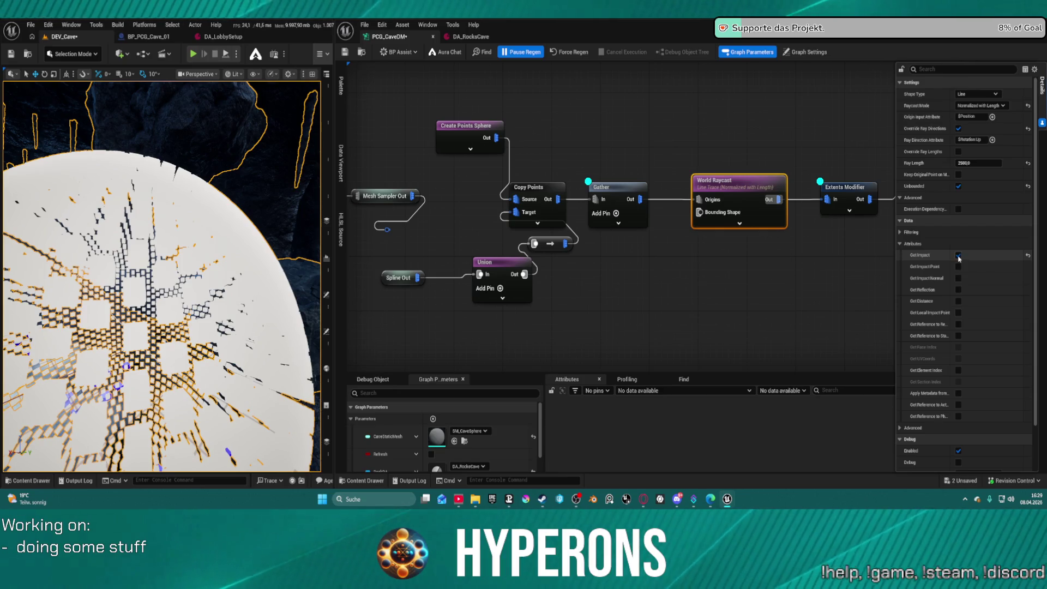
click(904, 244)
click(905, 232)
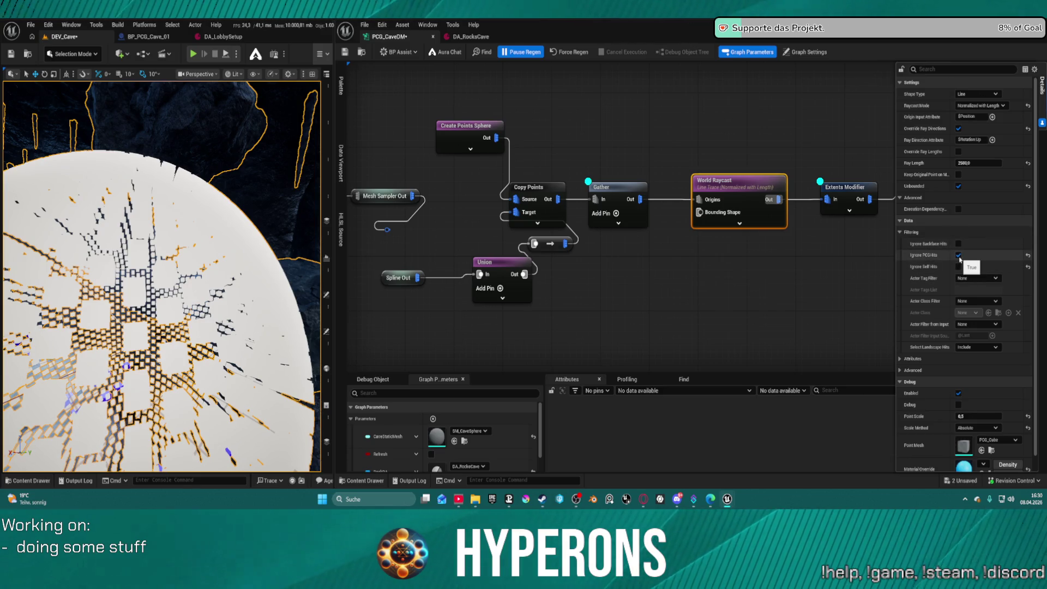
click(958, 255)
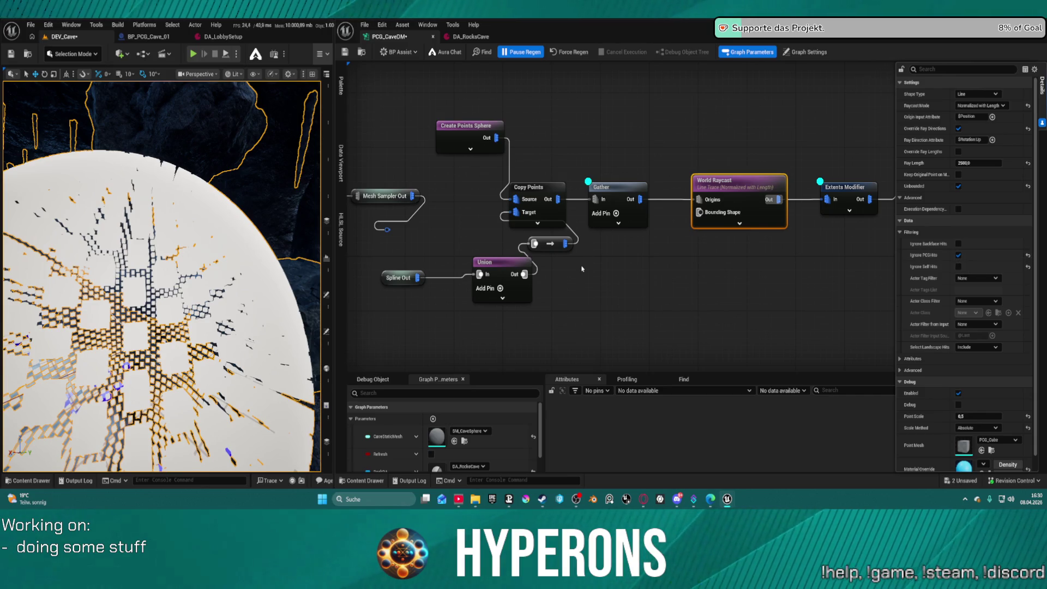
scroll(581, 269, down, 3)
drag(582, 269, 902, 268)
Step: Show World Raycast's advanced pins, drag from Execution Dependency, and unpause PCG regeneration
drag(933, 238, 897, 238)
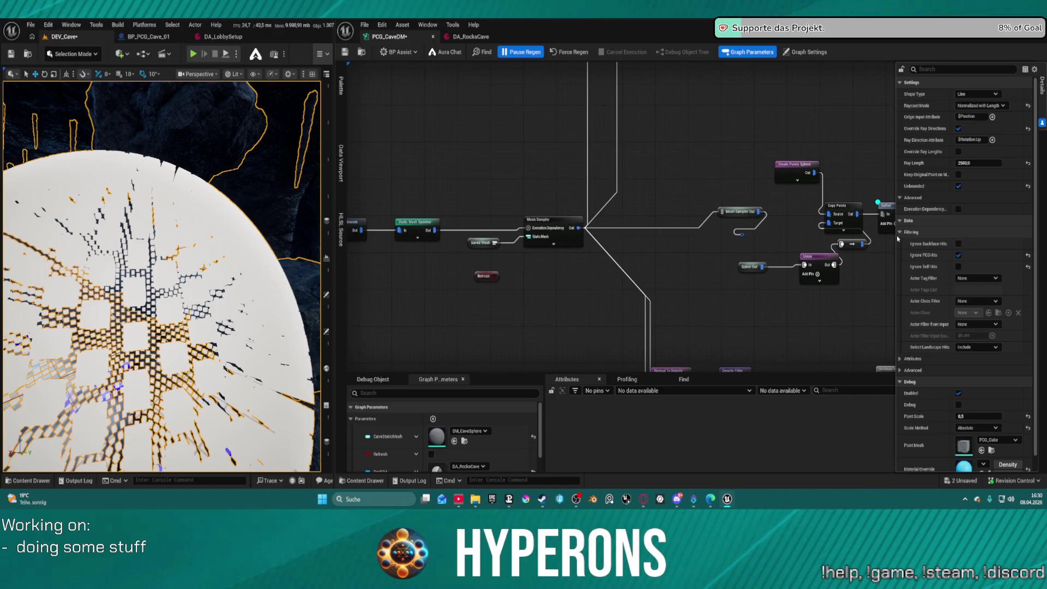
mouse_move(828, 264)
mouse_down()
mouse_move(750, 240)
mouse_move(693, 275)
mouse_up()
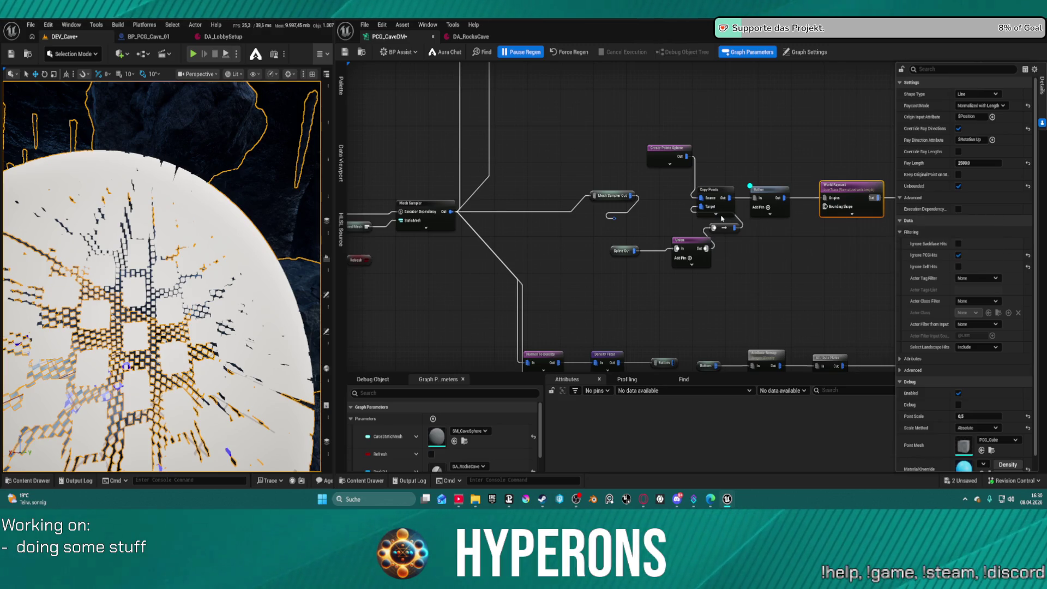
click(853, 214)
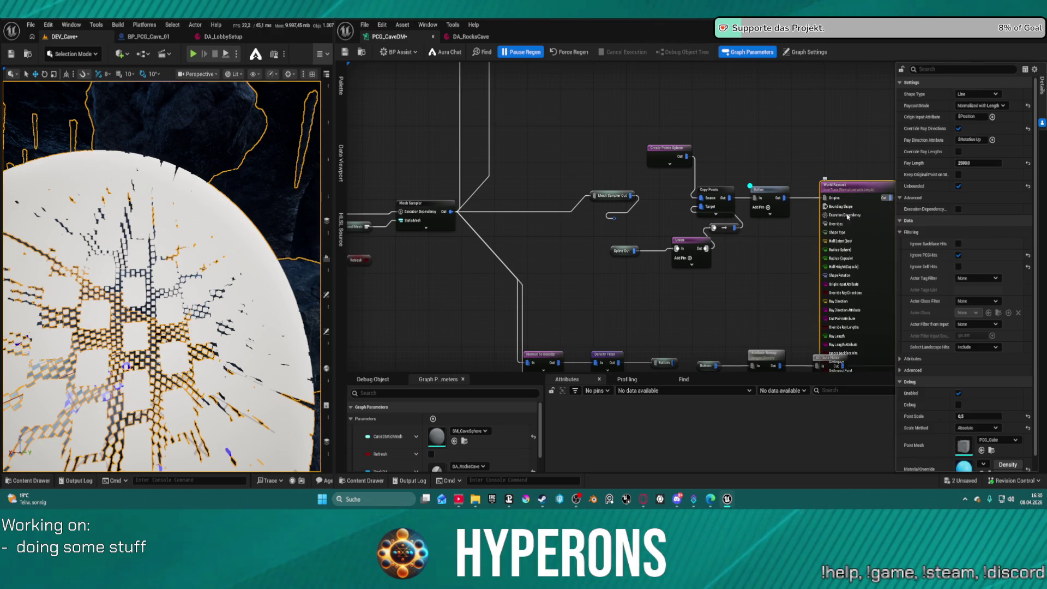
mouse_move(825, 215)
mouse_down()
mouse_move(799, 229)
mouse_move(367, 227)
mouse_up()
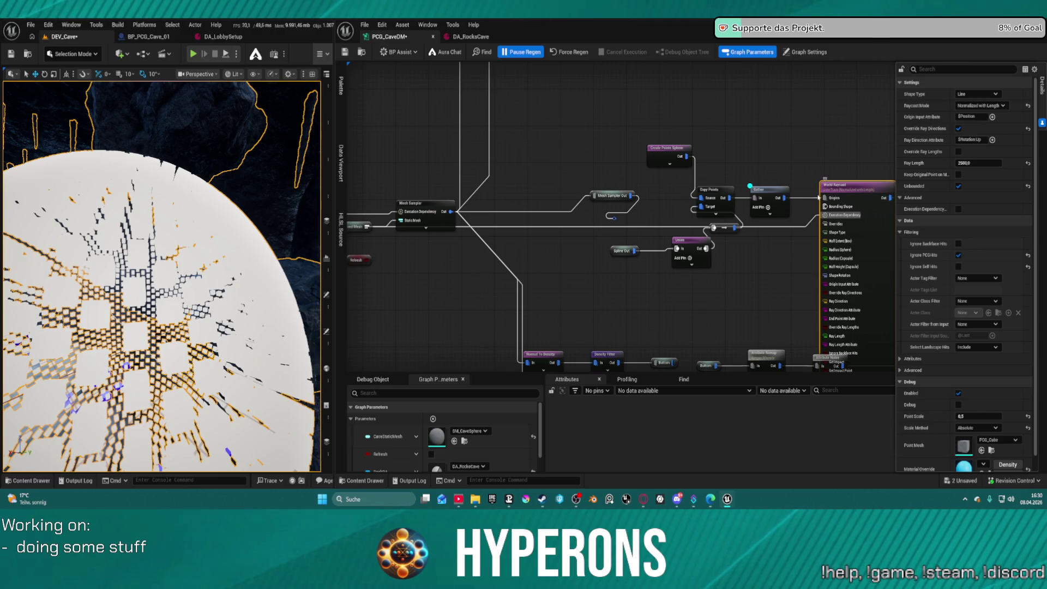
click(521, 52)
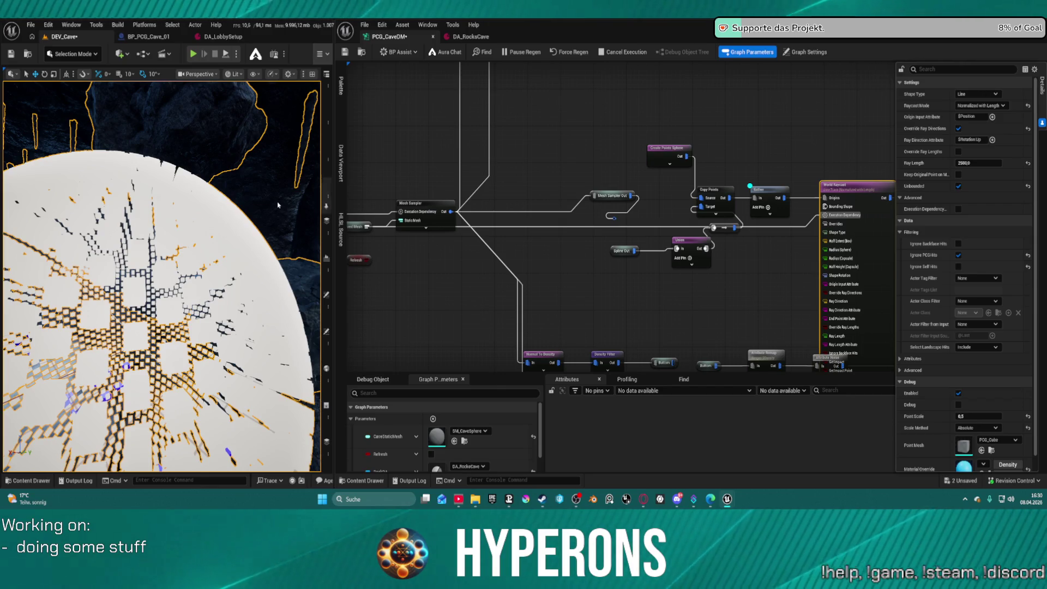
right_click(291, 203)
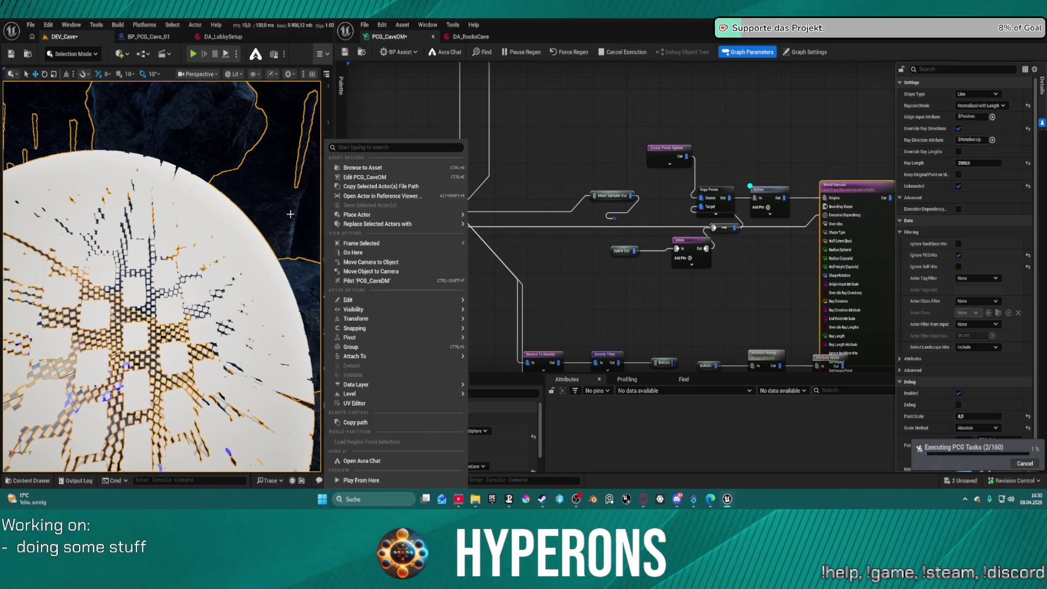
Step: Check the Extents Modifier node, then nudge the Mesh Sampler node up and right
click(360, 334)
drag(272, 381, 291, 466)
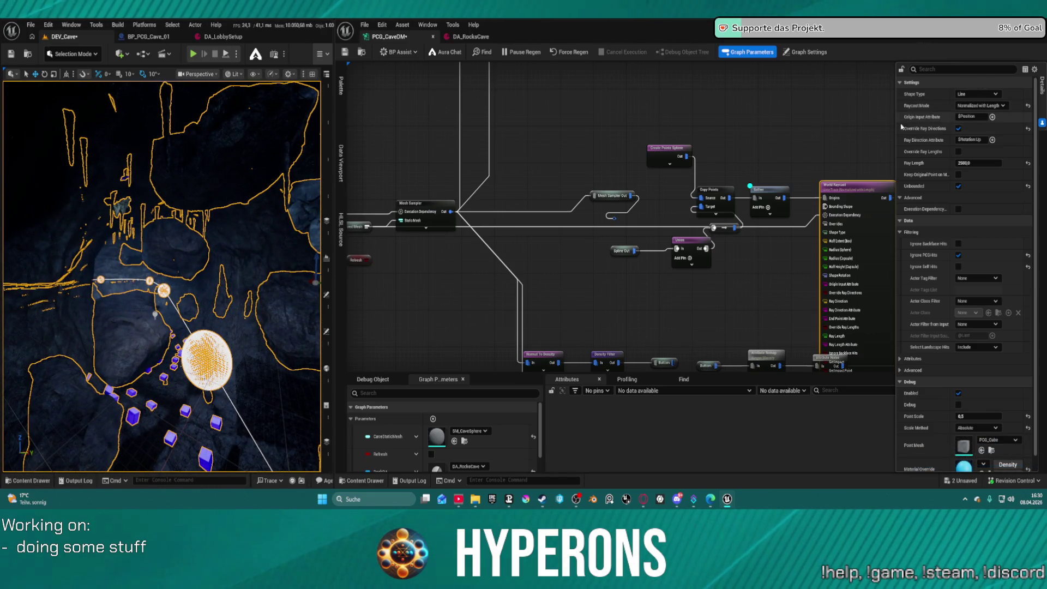
drag(863, 143, 563, 130)
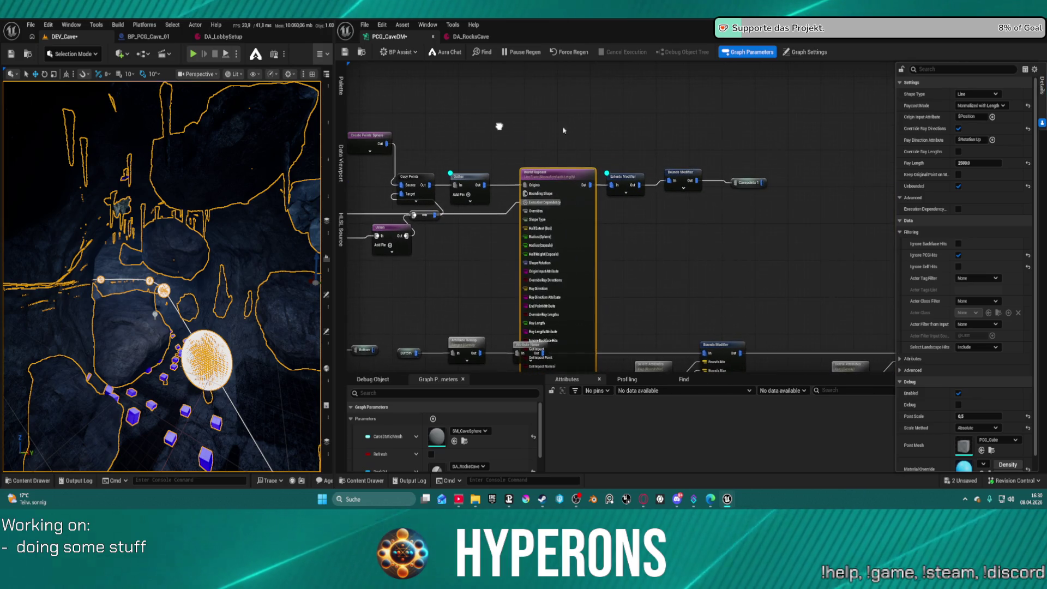
click(630, 181)
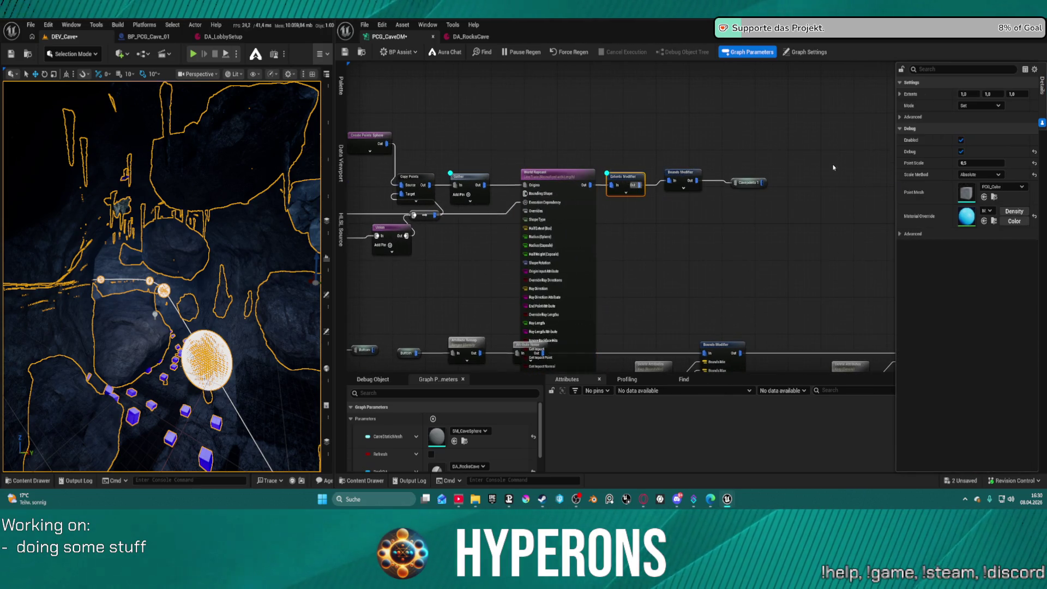
mouse_move(421, 222)
mouse_down()
mouse_move(643, 206)
mouse_move(681, 221)
mouse_move(779, 227)
mouse_up()
mouse_move(565, 186)
mouse_down()
mouse_move(574, 149)
mouse_move(576, 193)
mouse_up()
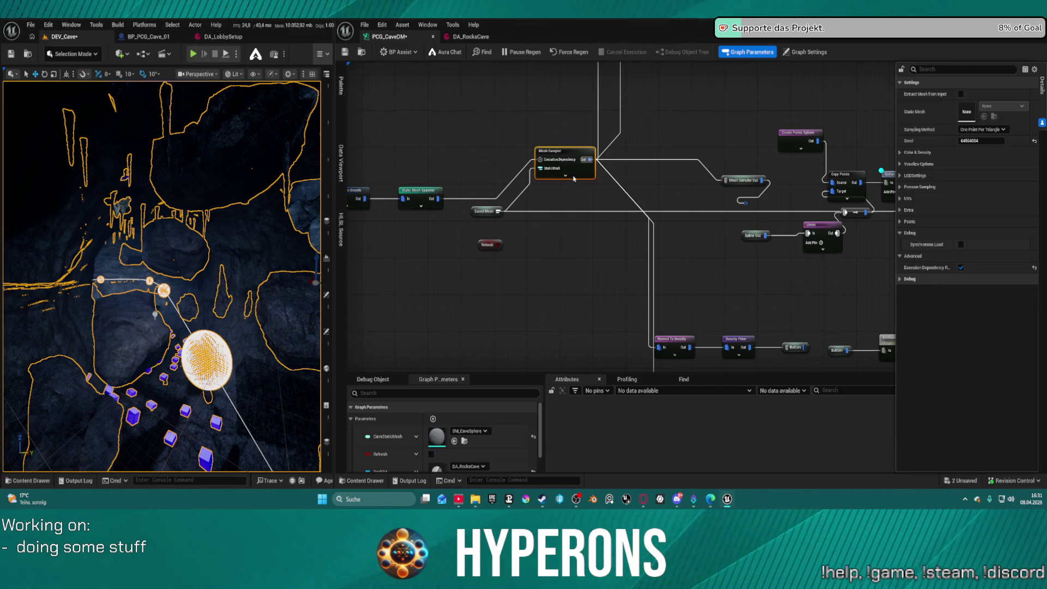
Step: Disable the Mesh Sampler node, save with Ctrl+S, and fly through the regenerated cave
key(e)
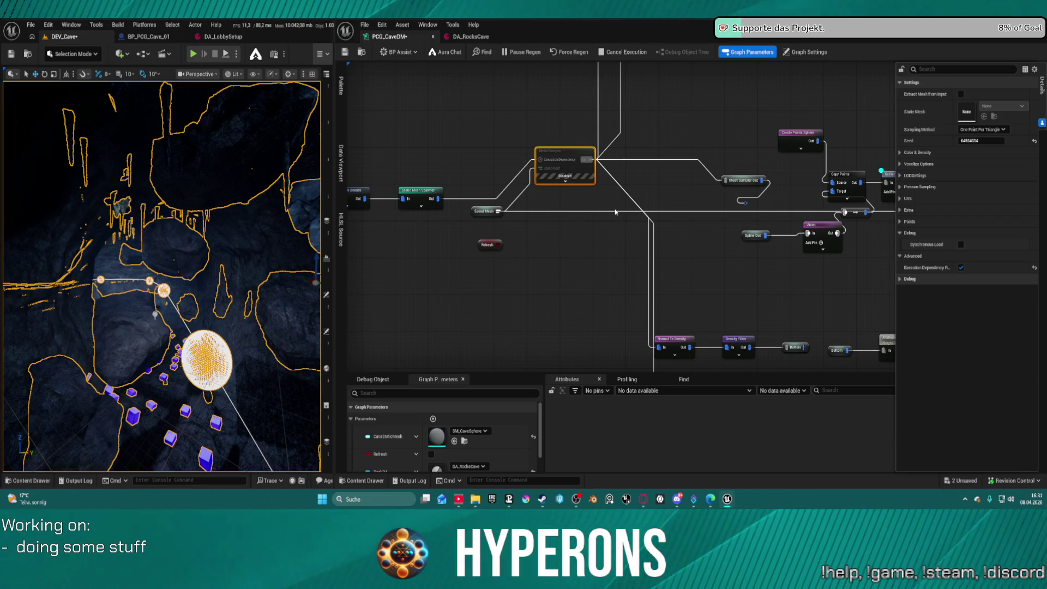
key(ctrl+s)
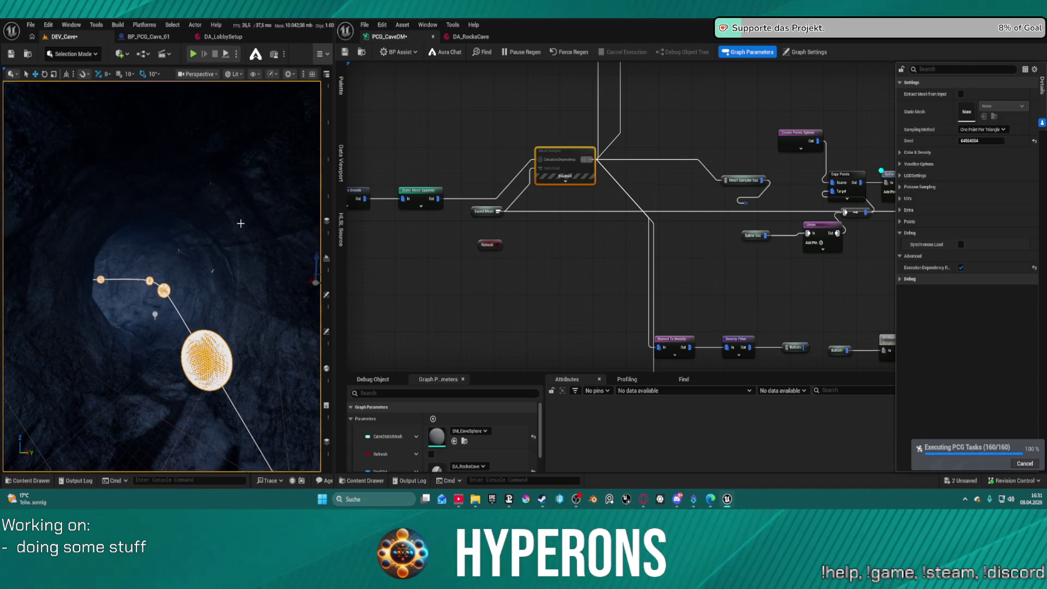
drag(222, 243, 158, 240)
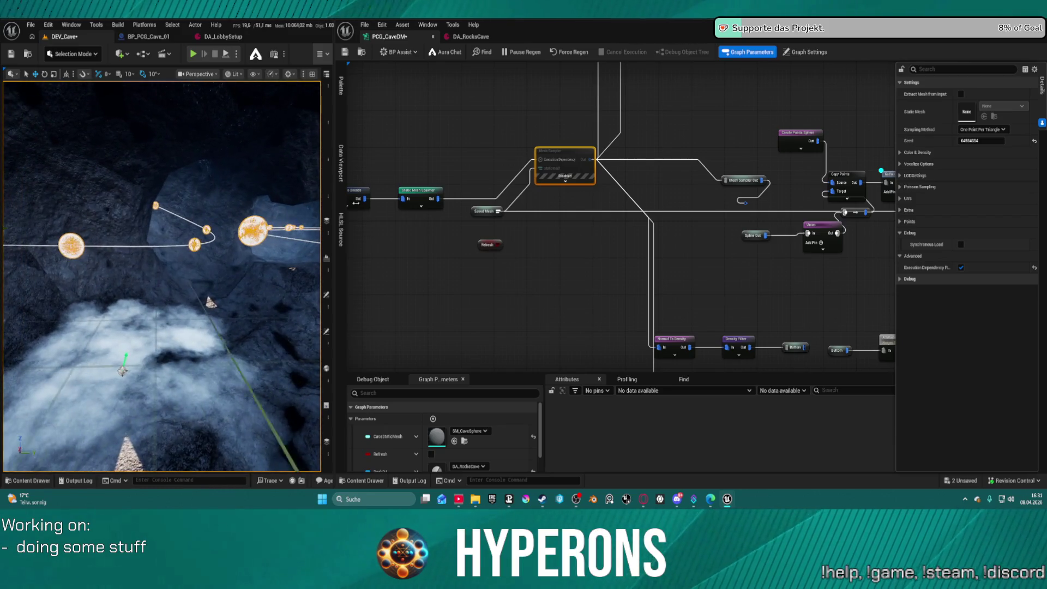
Step: Paste a copy of the Saved Mesh node beside the Union output and save the graph
click(480, 212)
drag(480, 219, 99, 191)
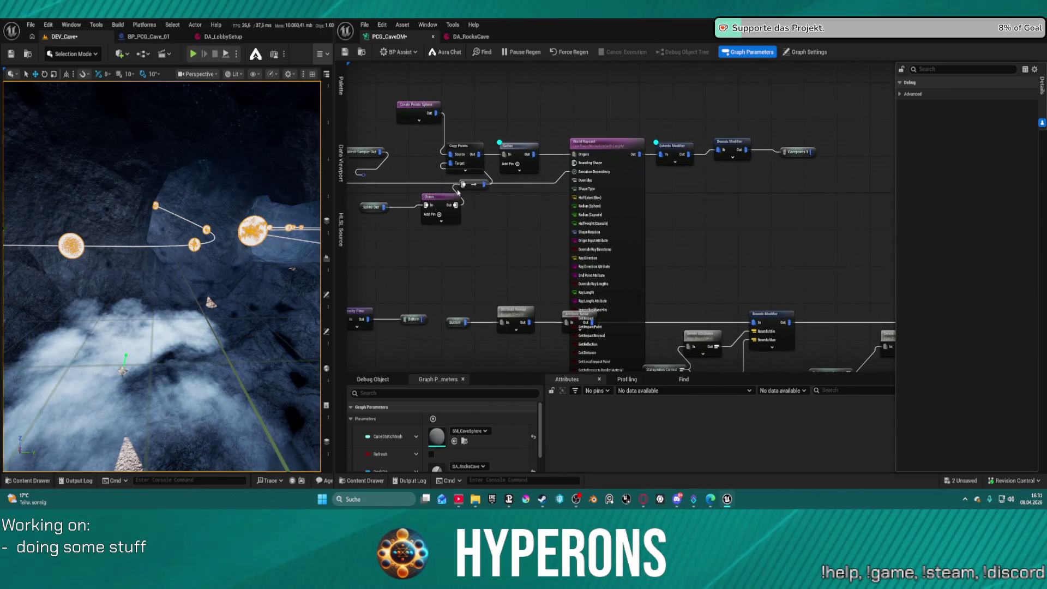
click(493, 203)
key(ctrl+v)
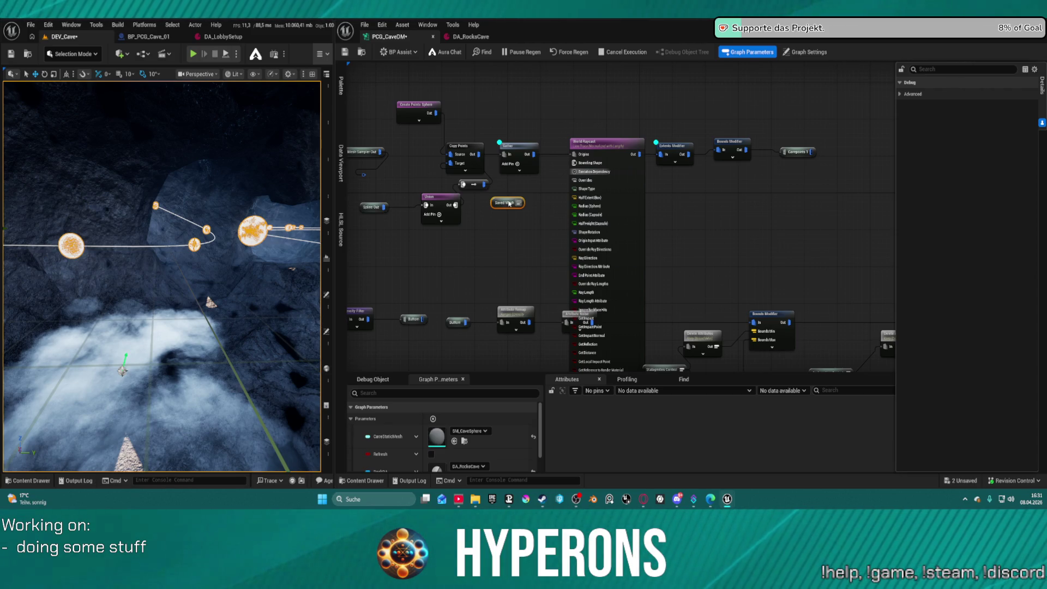
mouse_move(509, 202)
mouse_down()
mouse_move(467, 203)
mouse_move(400, 170)
mouse_up()
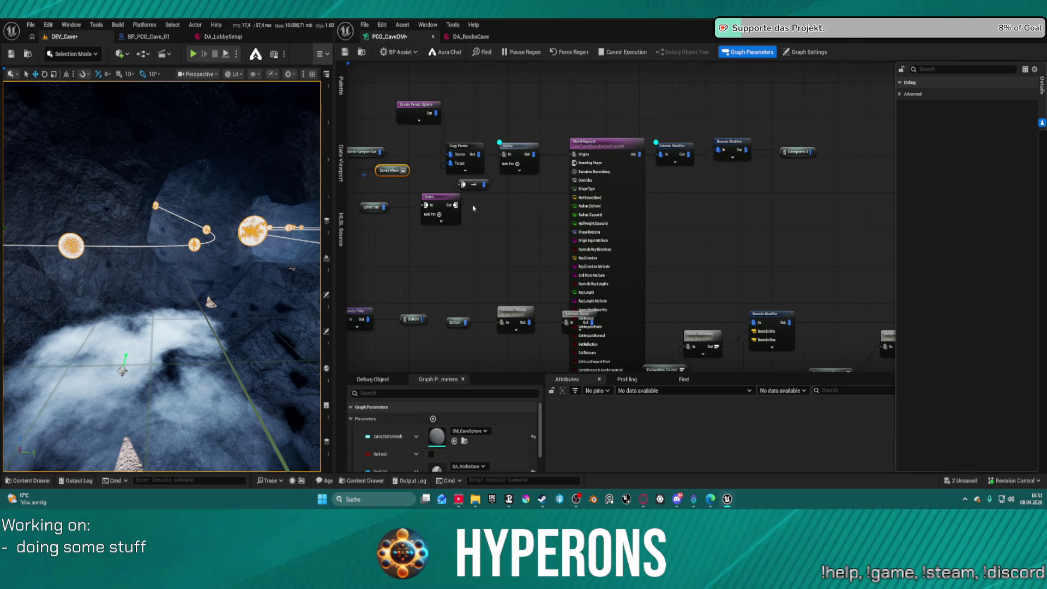
key(ctrl+s)
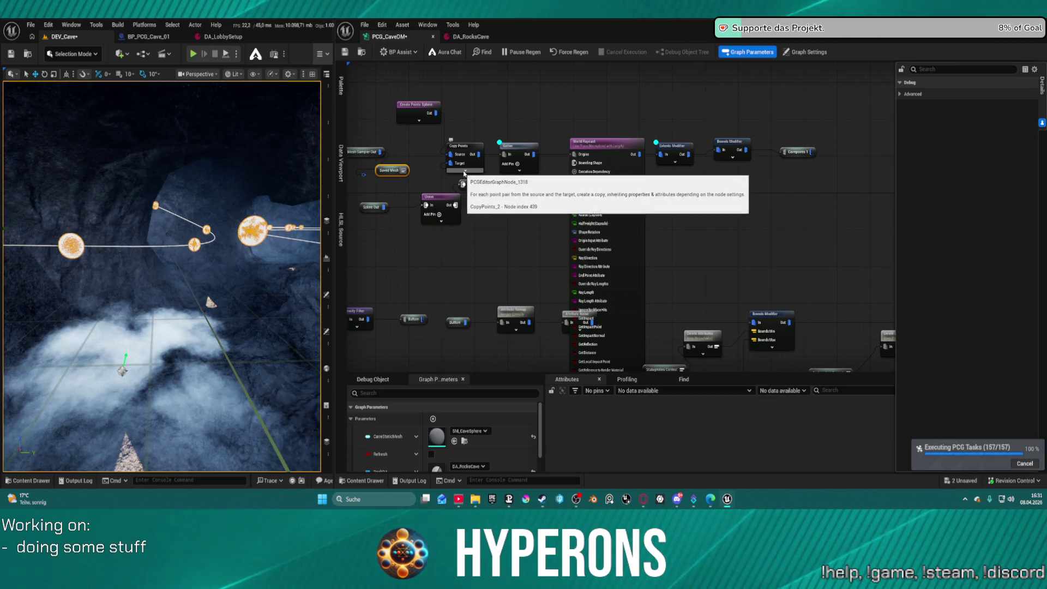
Step: Expand Copy Points' advanced pins, shift Union left, and move the Spline Out reroute beside it
click(464, 171)
mouse_move(451, 171)
mouse_down()
mouse_move(394, 173)
mouse_move(467, 143)
mouse_up()
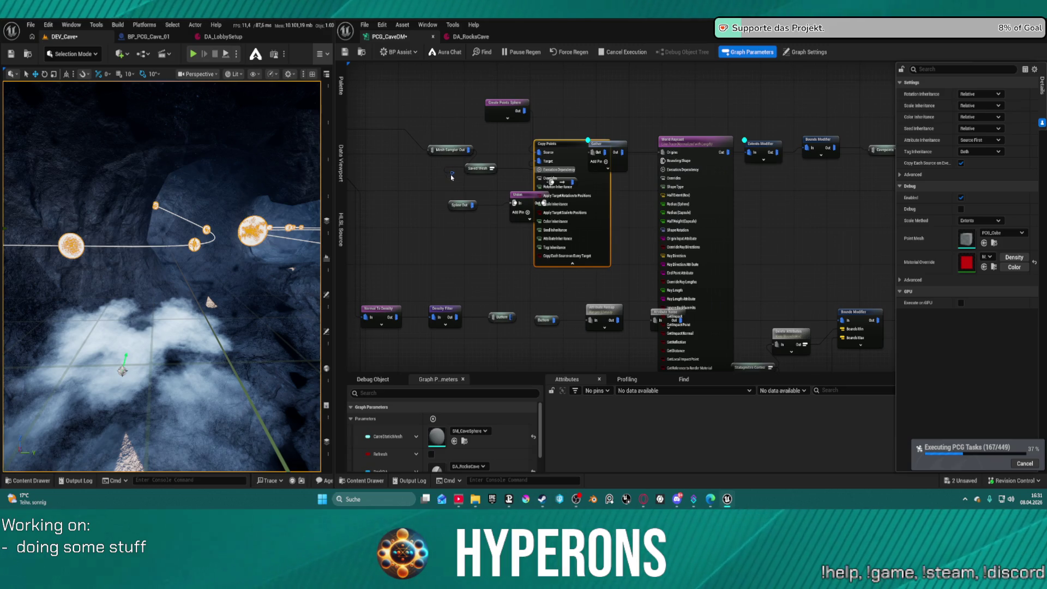
click(447, 138)
mouse_move(446, 138)
mouse_down()
mouse_move(451, 173)
mouse_move(413, 157)
mouse_up()
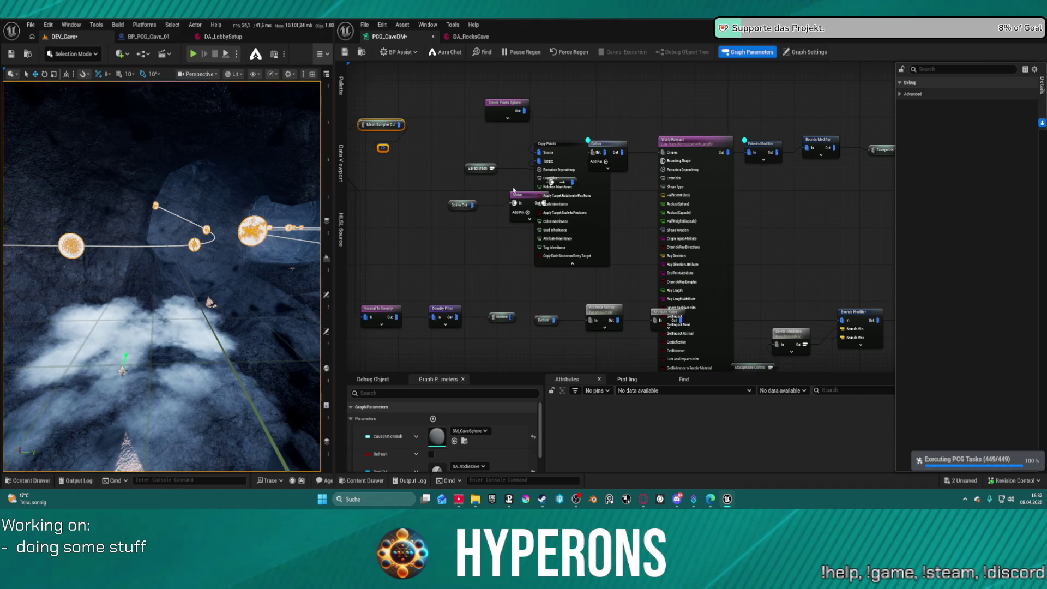
drag(528, 196, 491, 197)
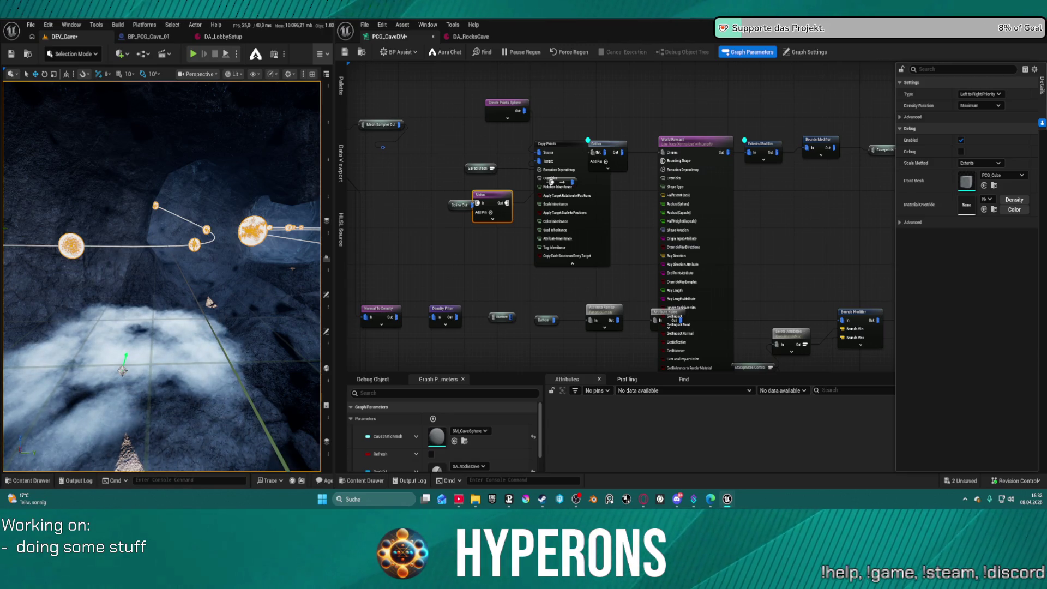
mouse_move(459, 205)
mouse_down()
mouse_move(442, 170)
mouse_move(425, 174)
mouse_move(432, 211)
mouse_up()
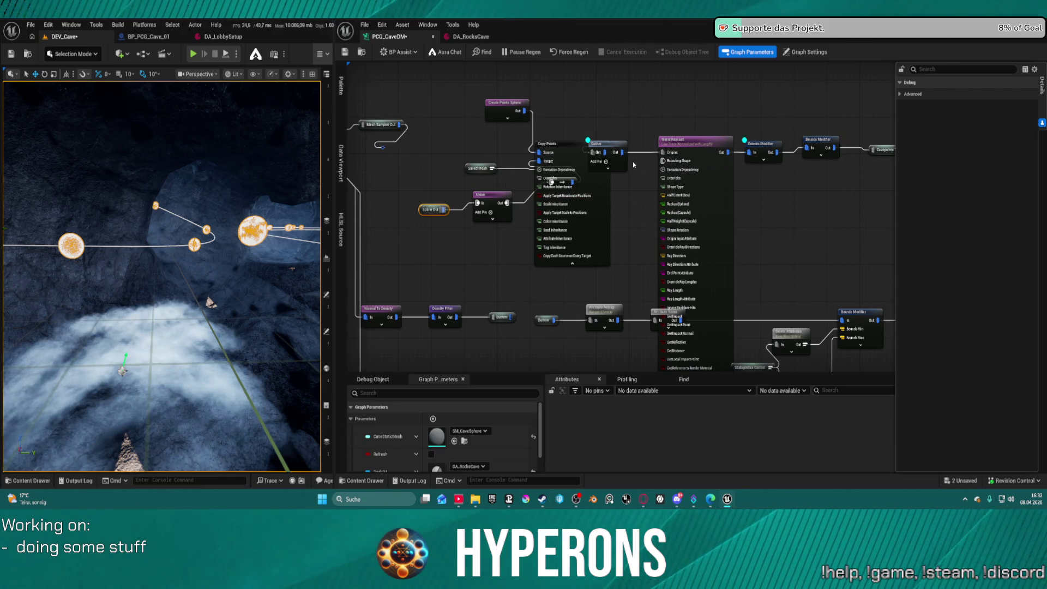
click(579, 193)
Step: Collapse Copy Points and wire Saved Mesh into Gather's Execution Dependency, then save
mouse_move(579, 193)
mouse_down()
mouse_move(564, 205)
mouse_move(582, 153)
mouse_move(562, 139)
mouse_move(567, 176)
mouse_move(491, 169)
mouse_move(485, 188)
mouse_move(509, 251)
mouse_up()
click(552, 210)
click(606, 169)
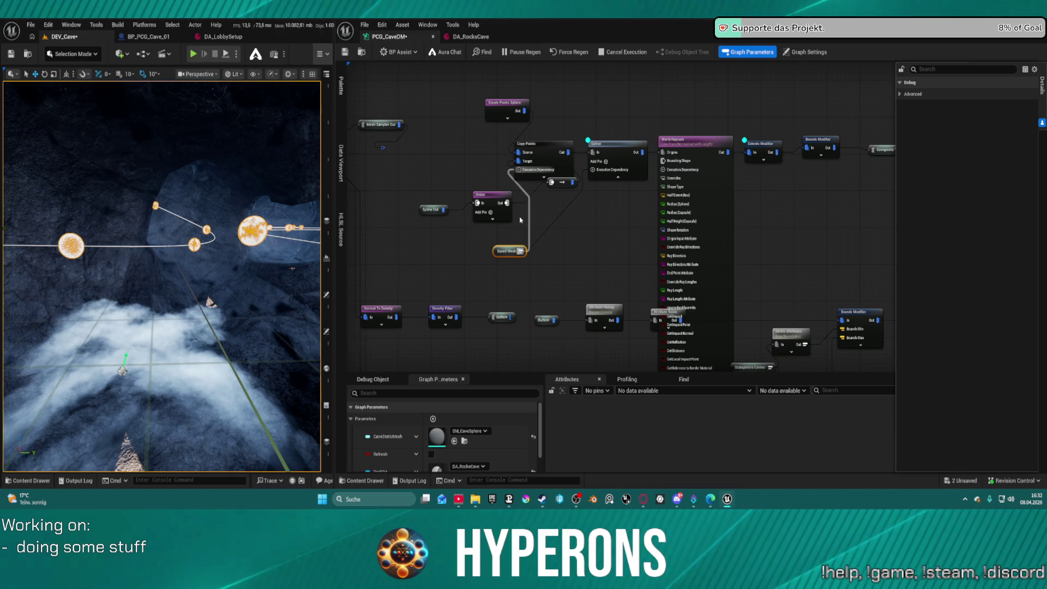
key(ctrl+s)
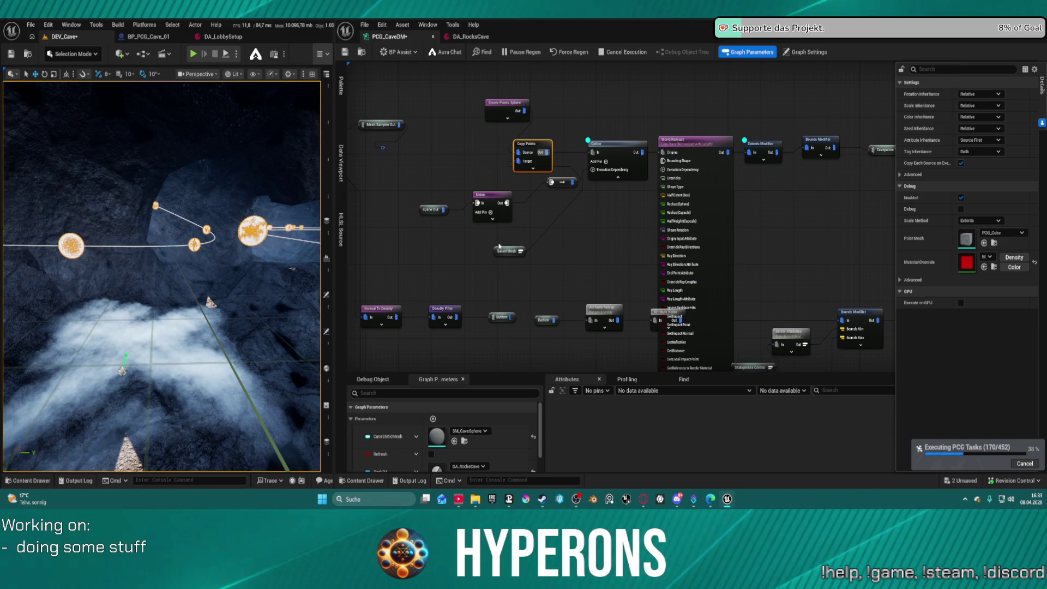
key(ctrl+s)
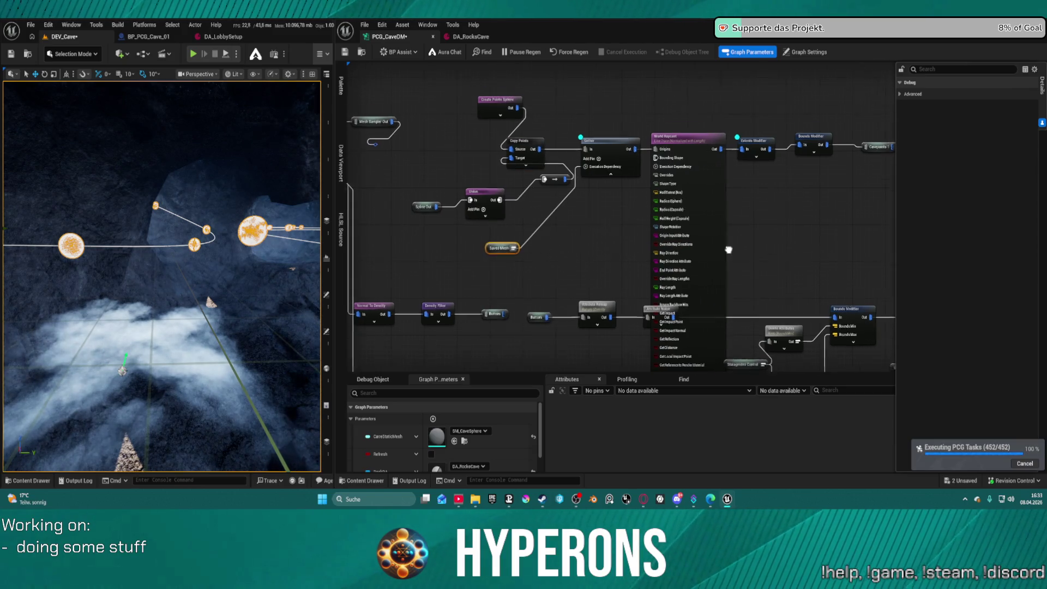
Step: Delete the Union node and its reroute, connect Spline Out to Copy Points Target, and save
click(596, 278)
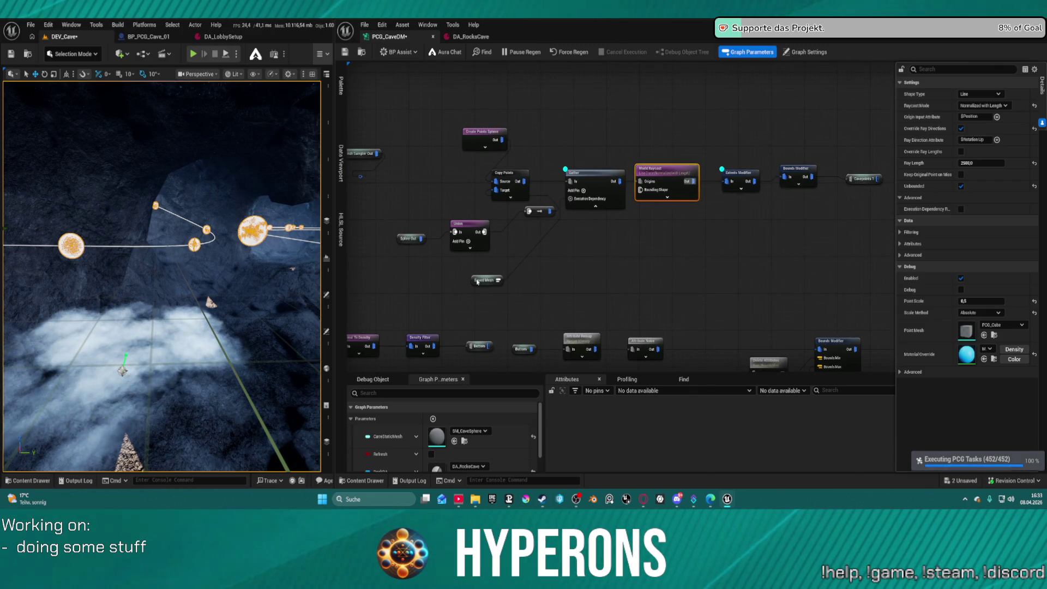
click(556, 247)
drag(556, 248, 552, 234)
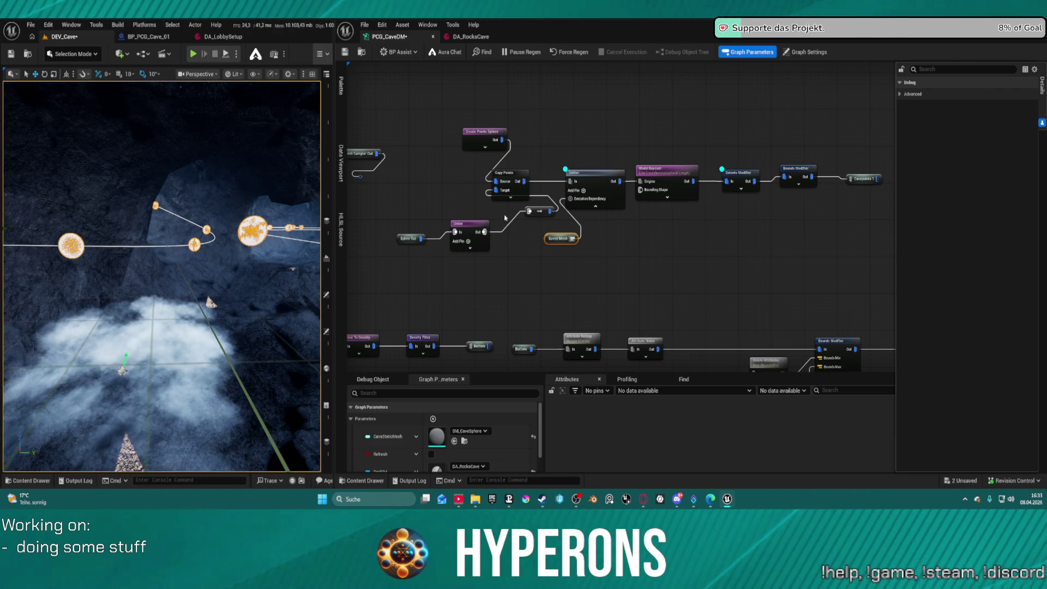
right_click(475, 207)
mouse_move(469, 208)
mouse_down()
mouse_move(491, 234)
mouse_move(550, 246)
mouse_move(532, 240)
mouse_up()
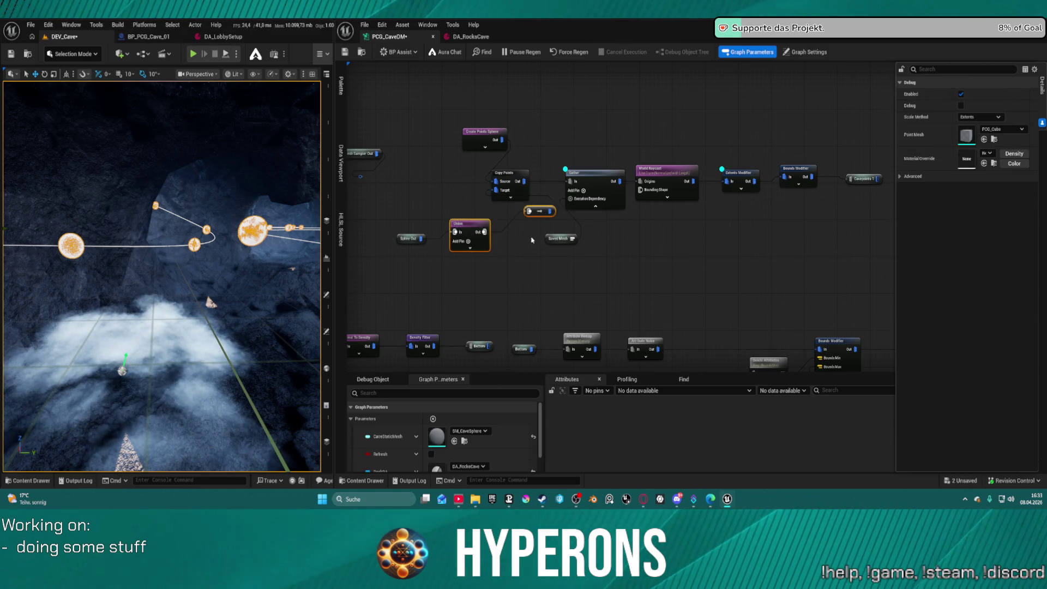
key(Delete)
mouse_move(421, 238)
mouse_down()
mouse_move(436, 240)
mouse_move(494, 195)
mouse_up()
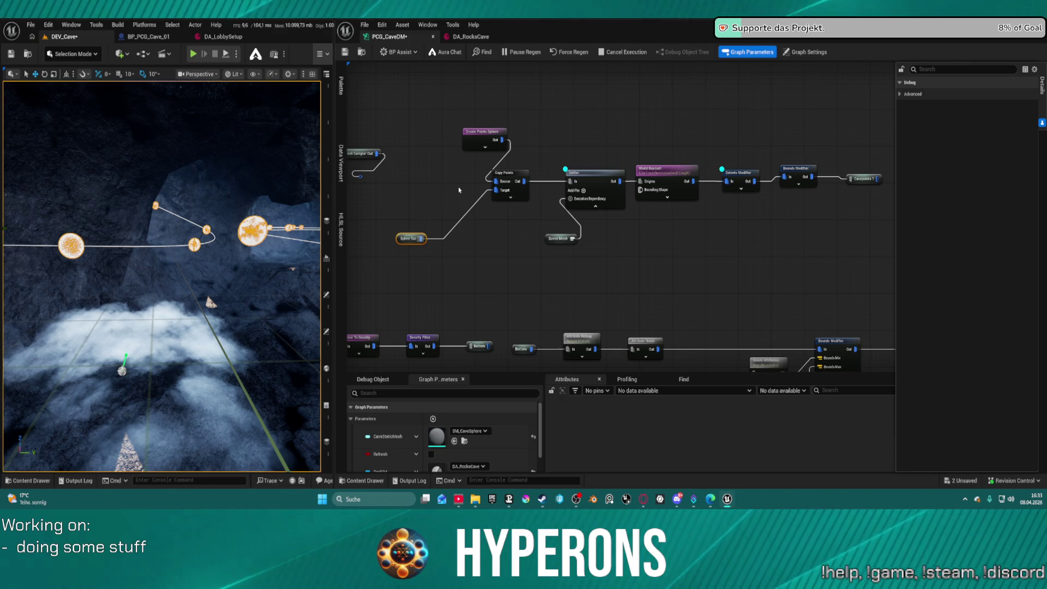
key(ctrl+s)
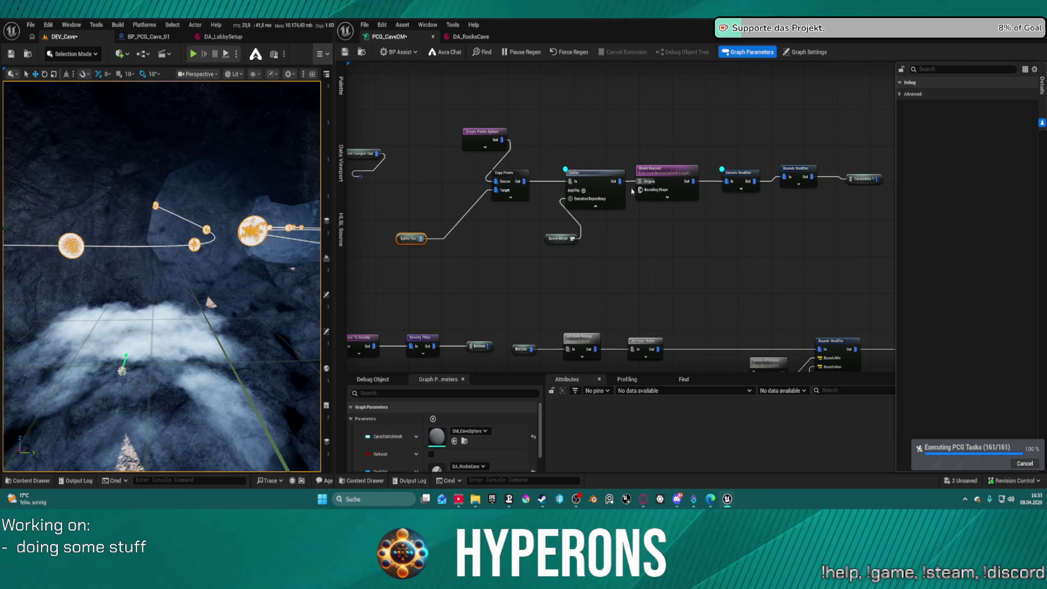
Step: Uncheck Debug on the Gather node and save the cave graph with Ctrl+S
click(581, 187)
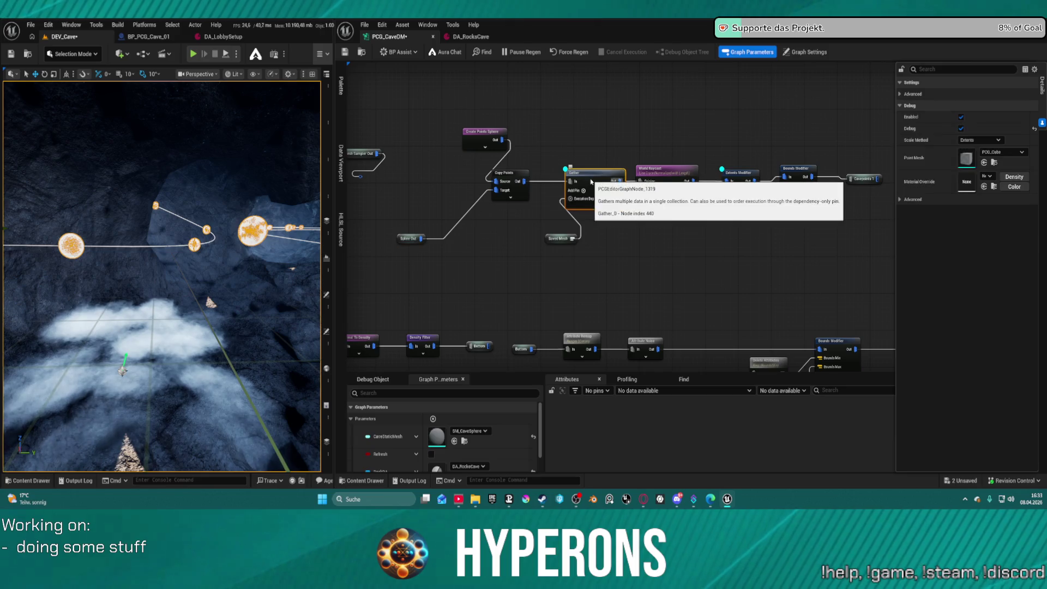
click(961, 130)
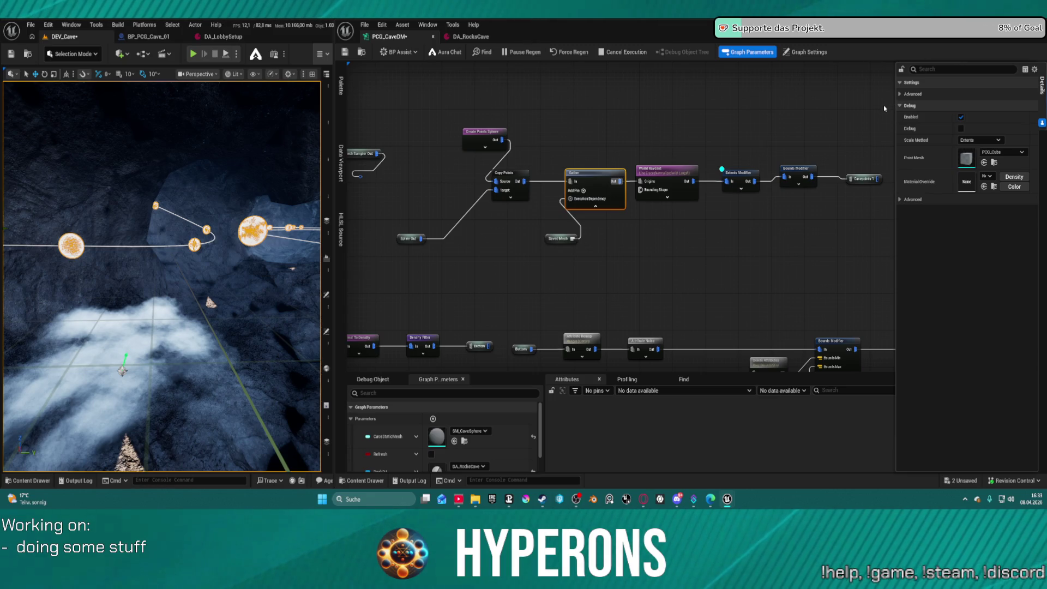
key(ctrl+s)
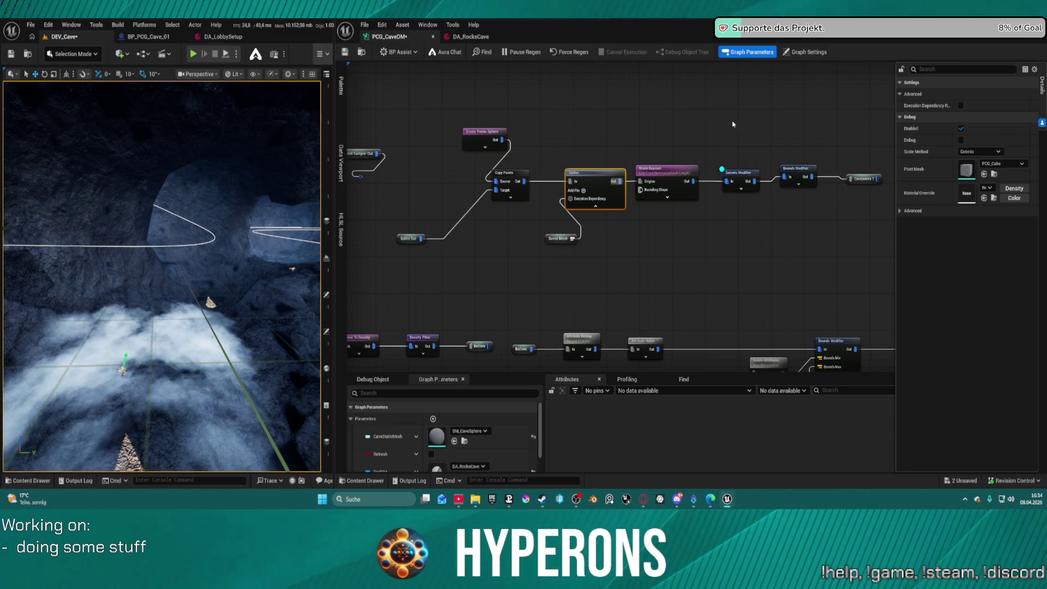
Step: Save the graph, then toggle Extents Modifier's debug off with D so it regenerates
click(803, 177)
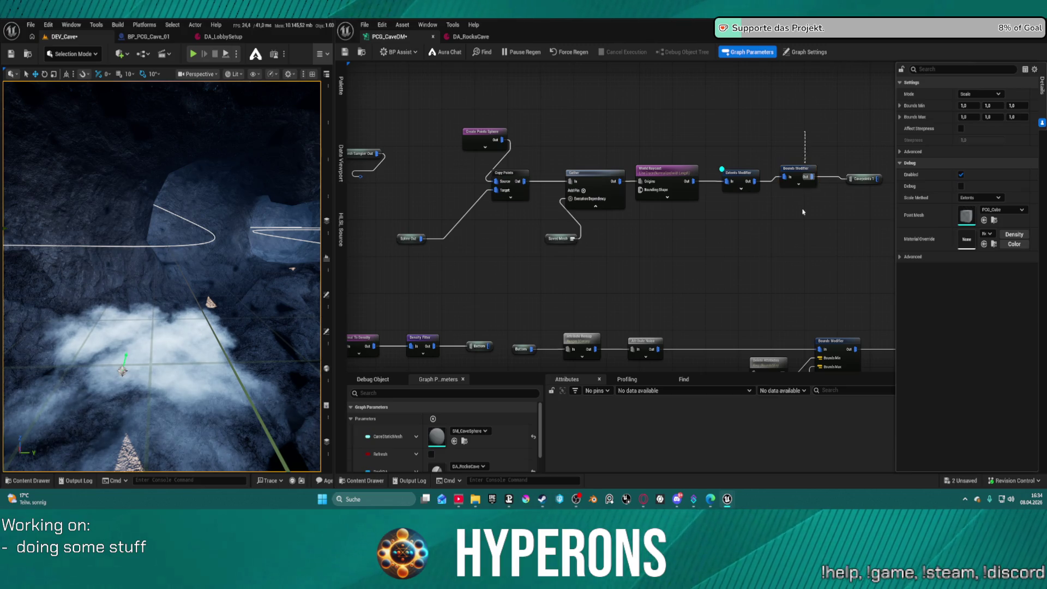
drag(802, 211, 796, 238)
drag(735, 147, 744, 215)
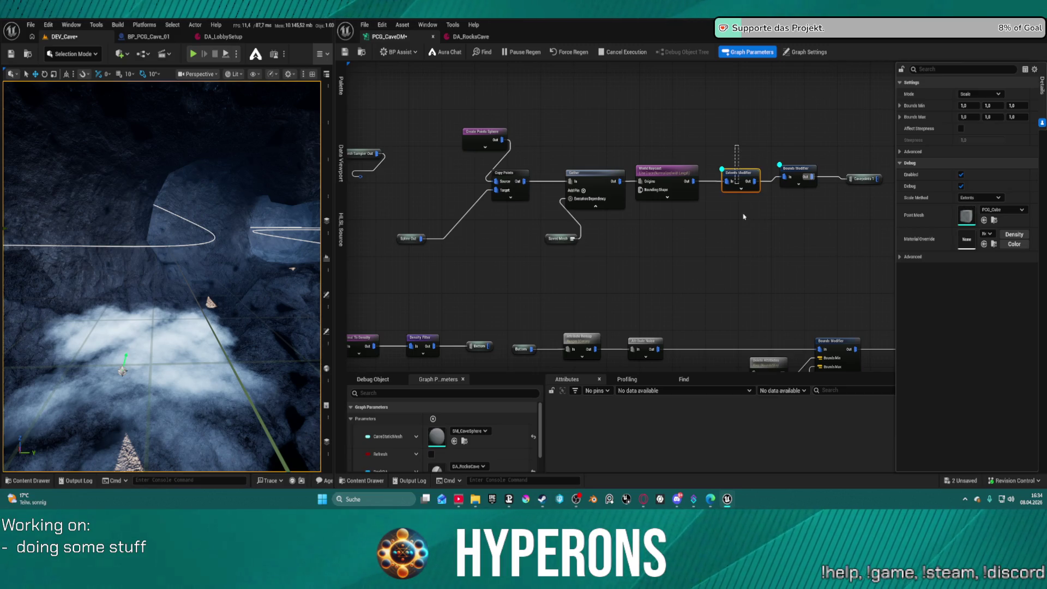
key(ctrl+s)
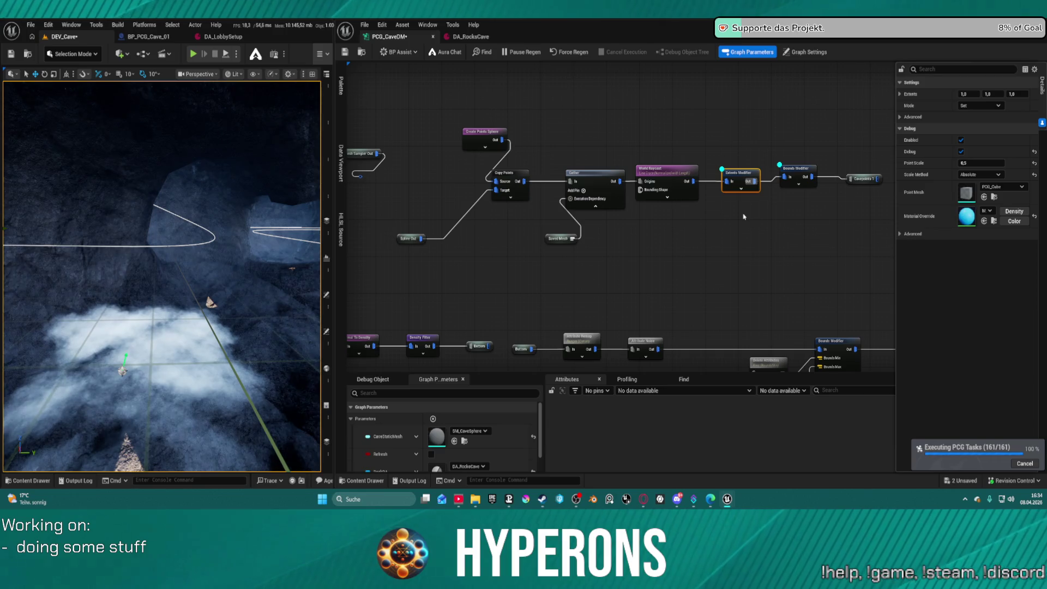
key(d)
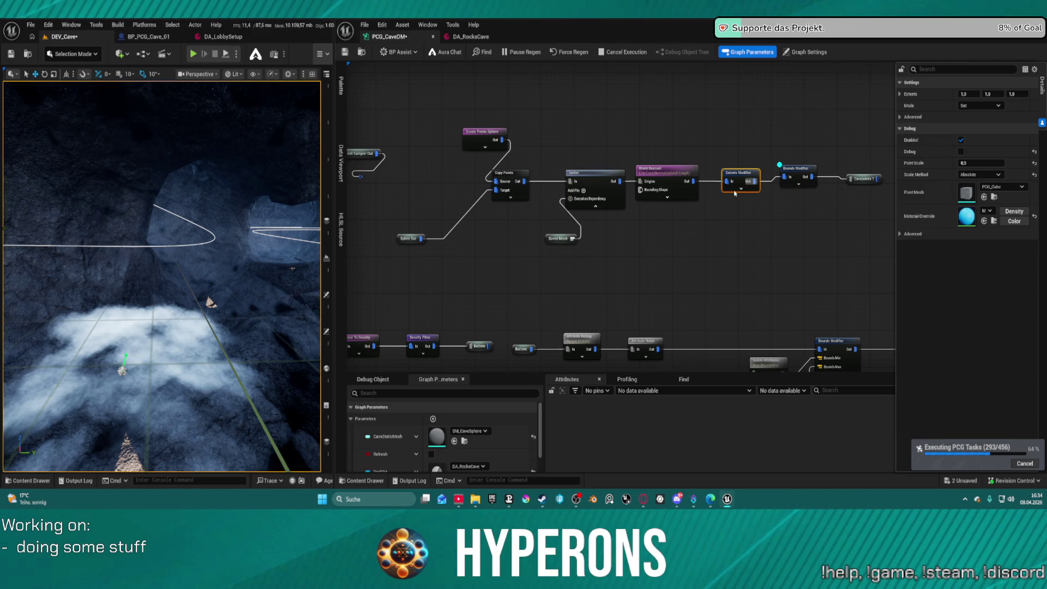
right_click(734, 192)
key(Escape)
Step: Drag Create Points Sphere left and down, then select World Raycast to view its settings
drag(468, 138, 414, 152)
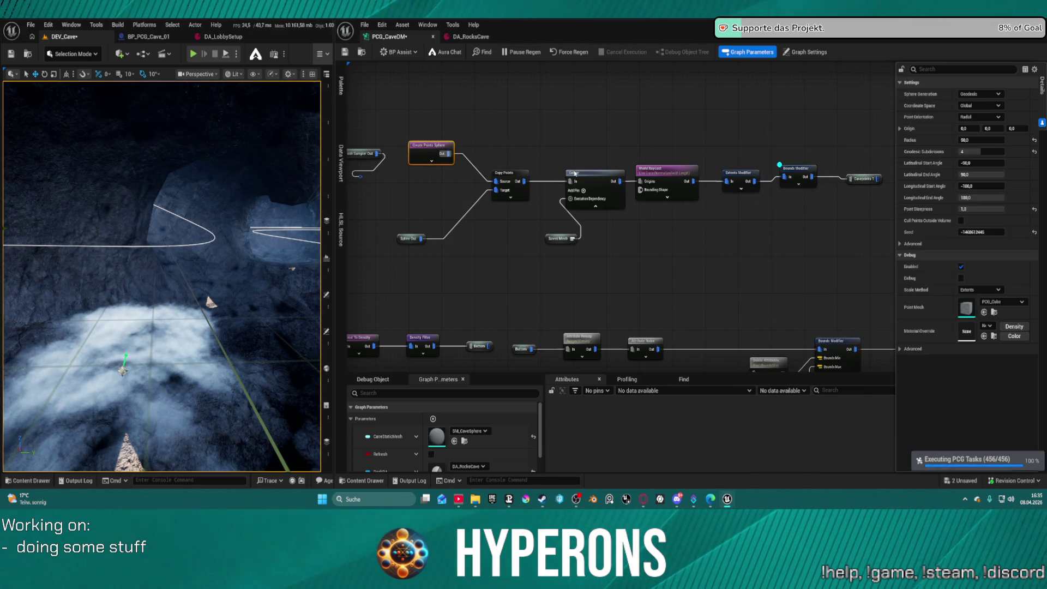
click(671, 172)
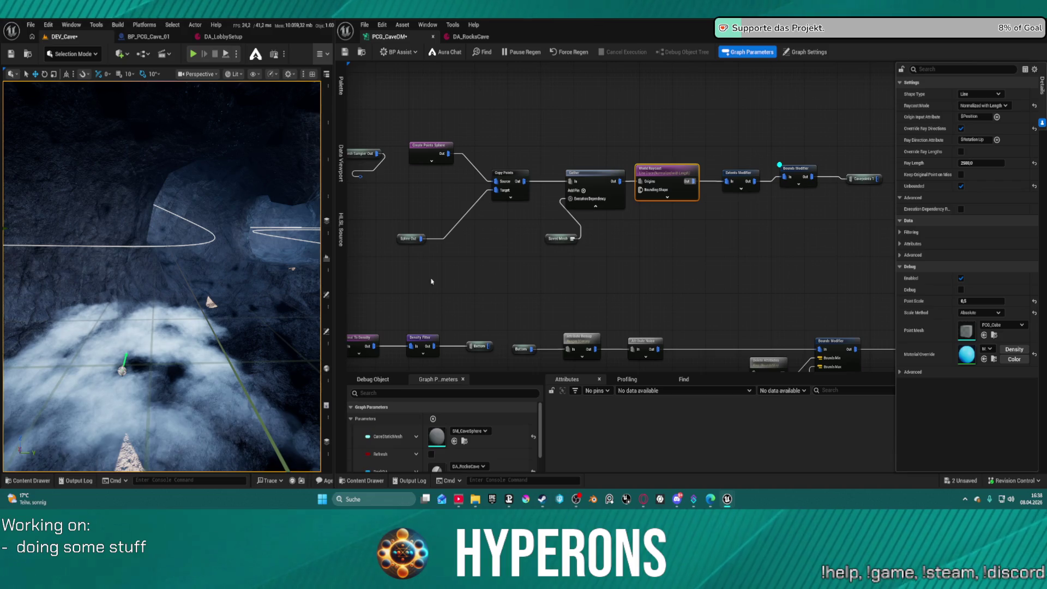
Step: Set the Bounds Modifier's debug Scale Method to Absolute and look down the cave tunnel
drag(796, 199, 671, 195)
scroll(670, 195, up, 2)
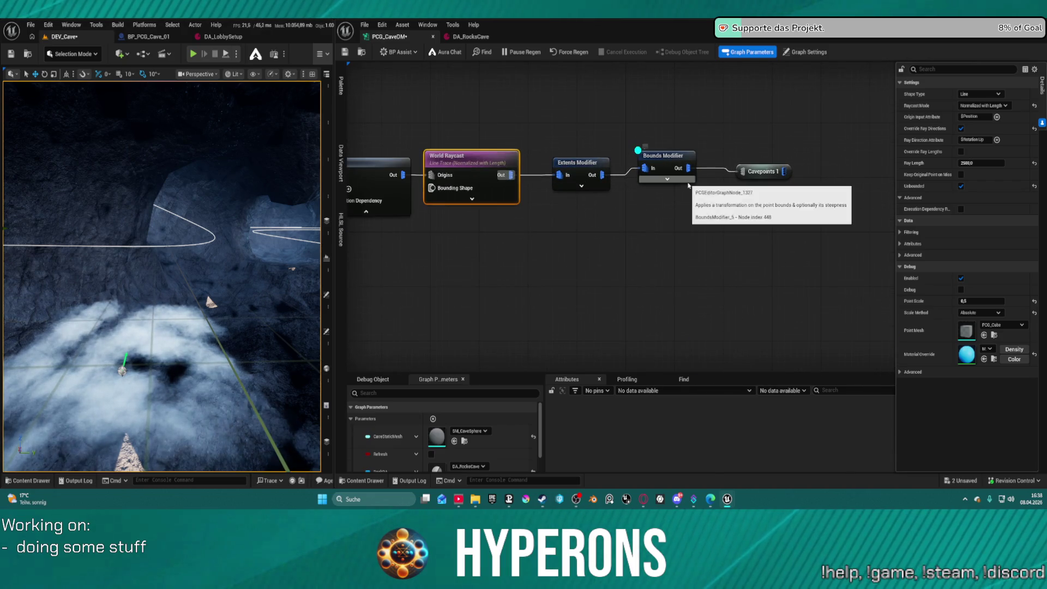
click(669, 158)
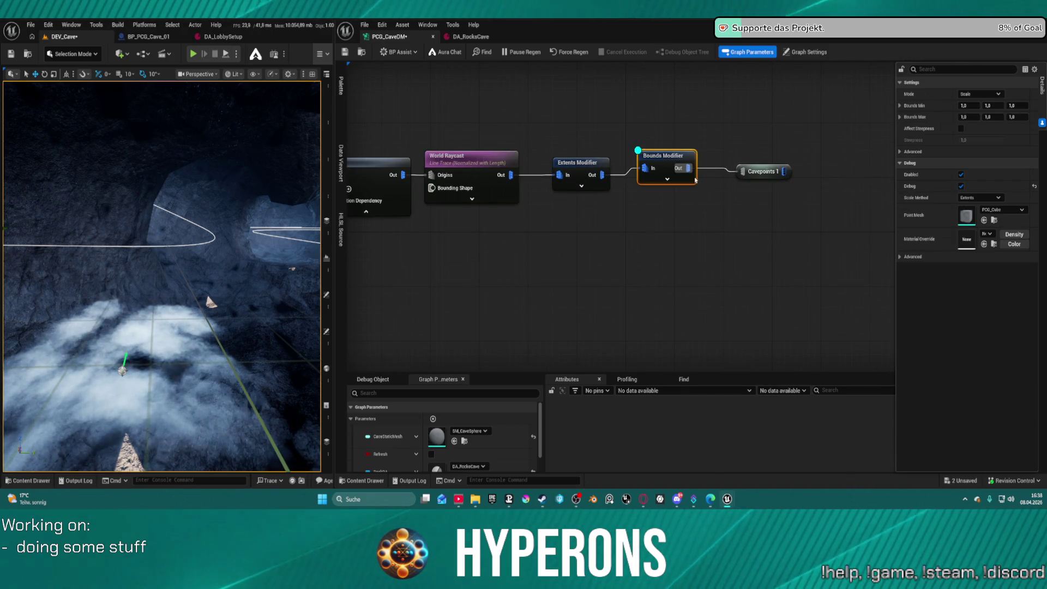
mouse_move(663, 159)
mouse_down()
mouse_move(670, 168)
mouse_move(656, 180)
mouse_move(669, 159)
mouse_move(680, 166)
mouse_up()
click(781, 170)
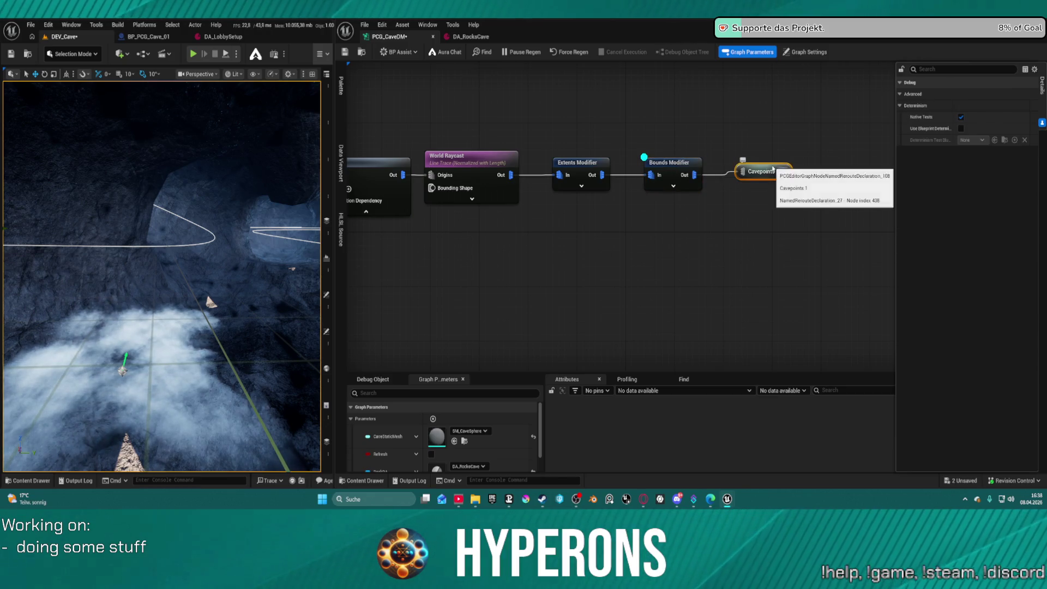
click(663, 163)
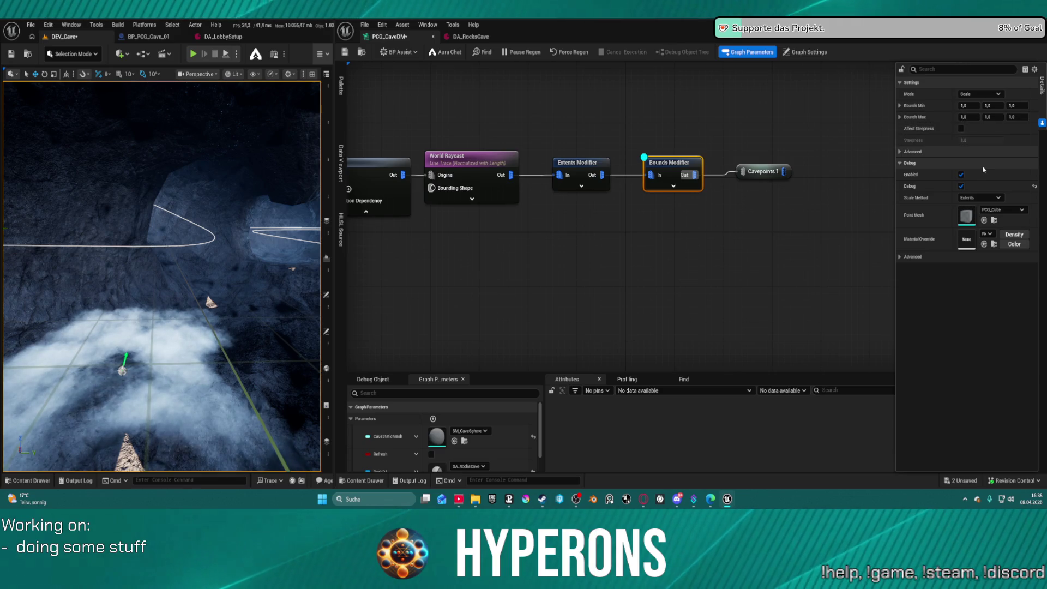
click(971, 199)
click(974, 216)
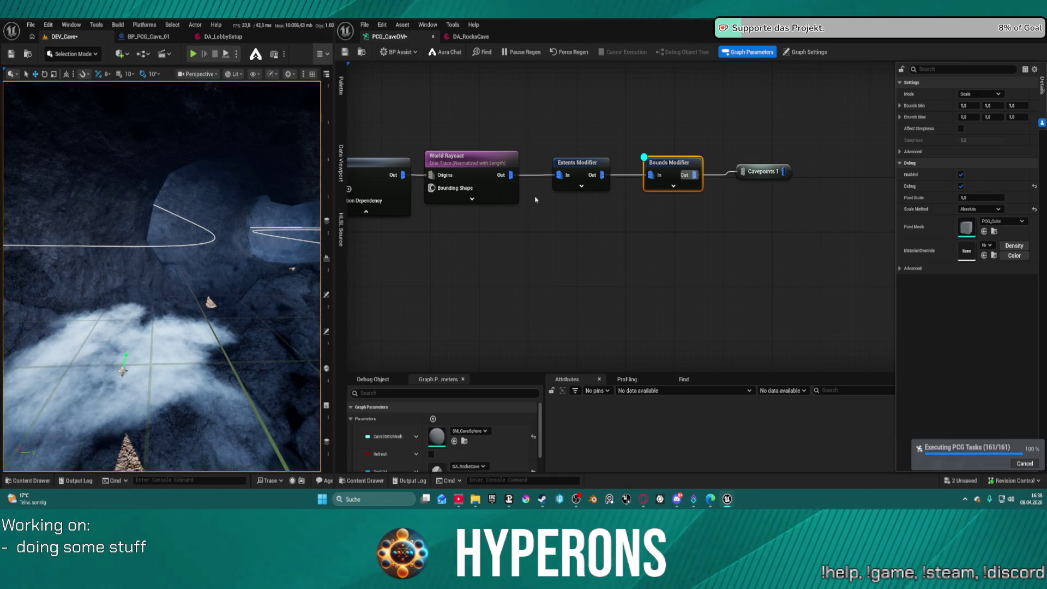
mouse_move(196, 233)
mouse_down()
mouse_move(194, 164)
mouse_move(171, 131)
mouse_up()
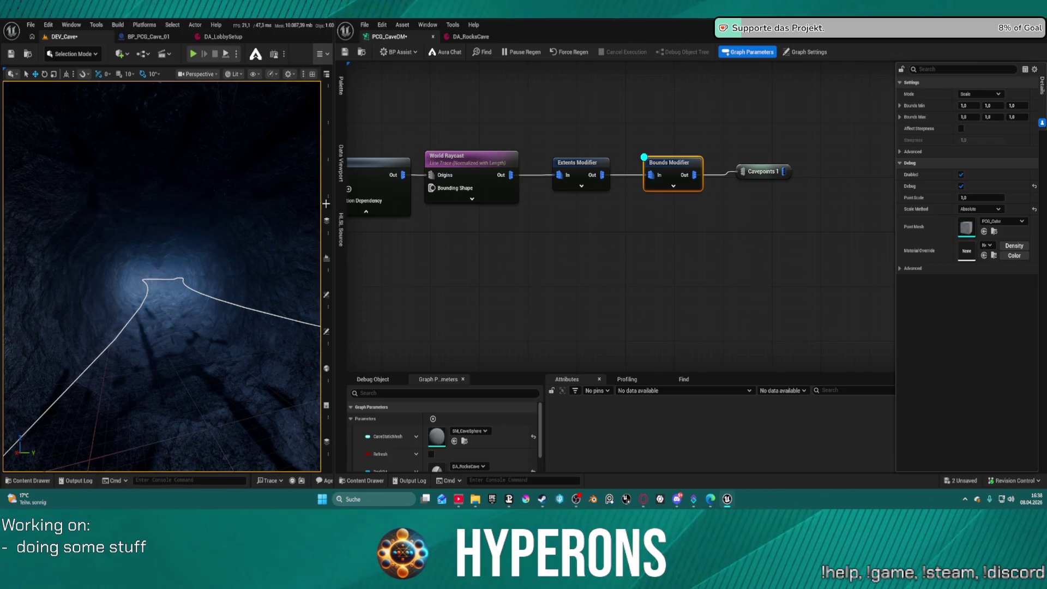
Step: Check the World Raycast shape type options and keep it set to Line
click(445, 169)
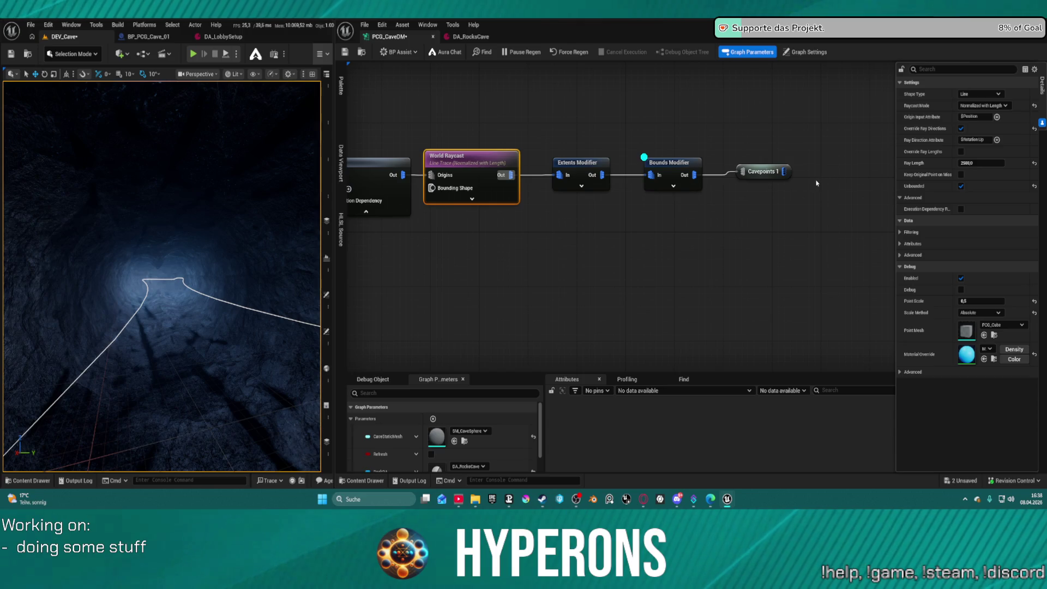
double_click(763, 171)
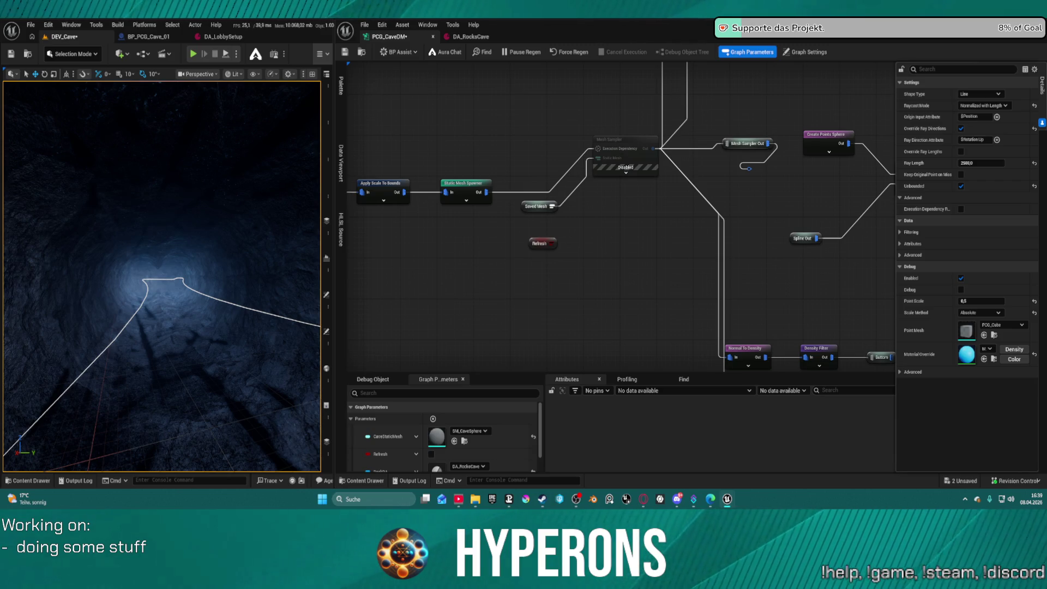
mouse_move(854, 214)
mouse_down()
mouse_move(590, 183)
mouse_move(381, 239)
mouse_move(564, 237)
mouse_up()
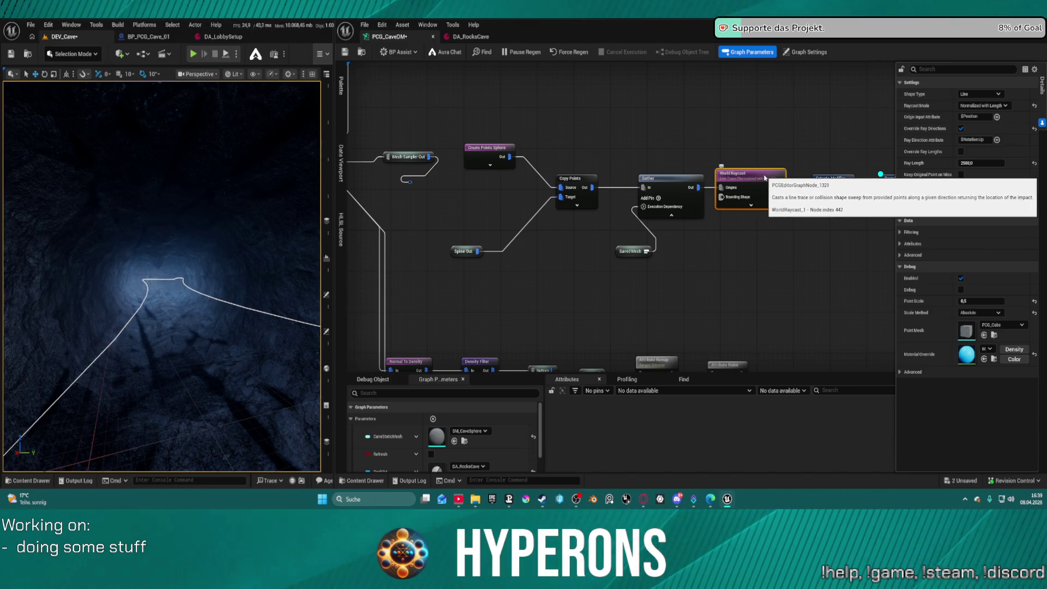
click(981, 97)
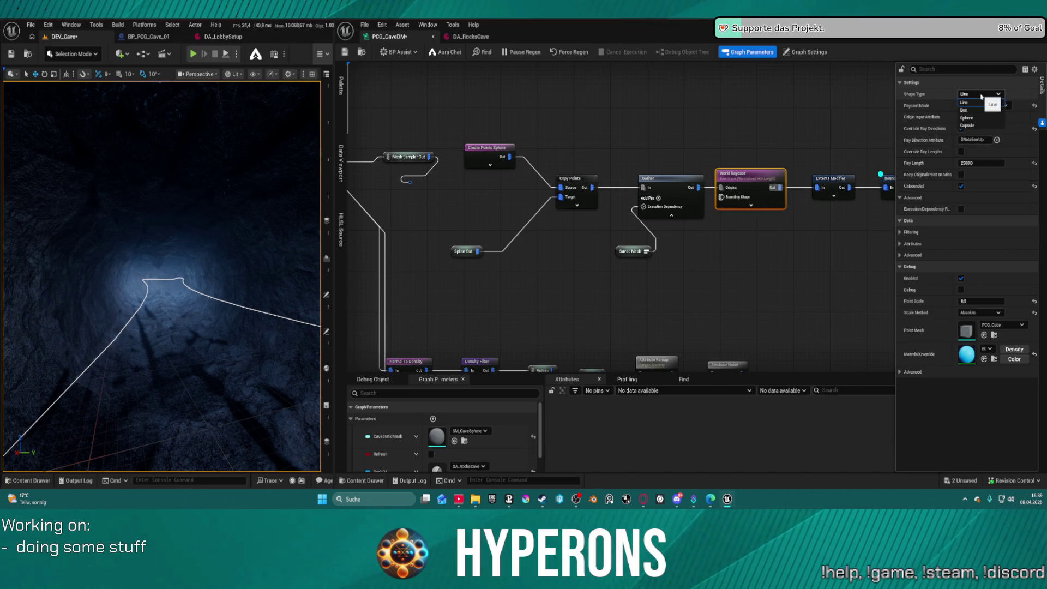
click(980, 97)
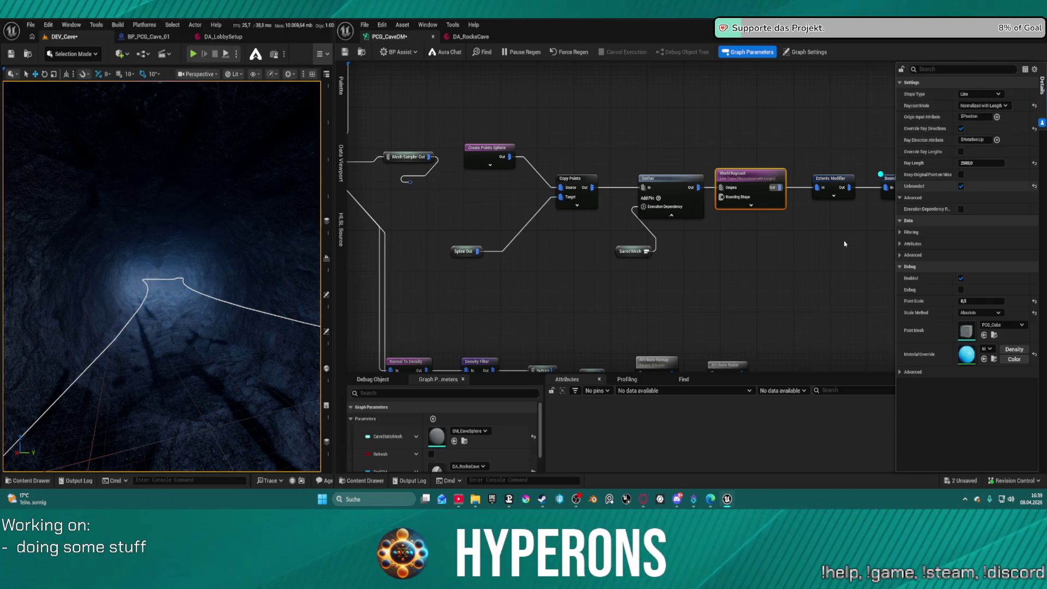
Step: Pan to the Extents Modifier, Bounds Modifier and Cavepoints nodes and inspect the Extents Modifier settings
drag(821, 259, 704, 254)
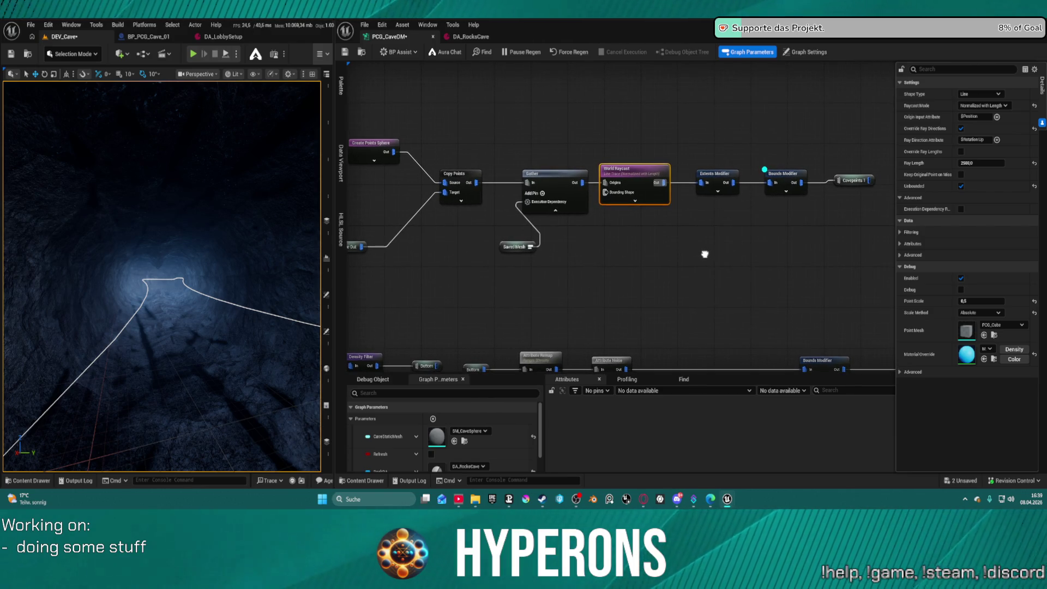
mouse_move(705, 254)
mouse_down()
mouse_move(727, 255)
mouse_move(669, 257)
mouse_move(674, 249)
mouse_up()
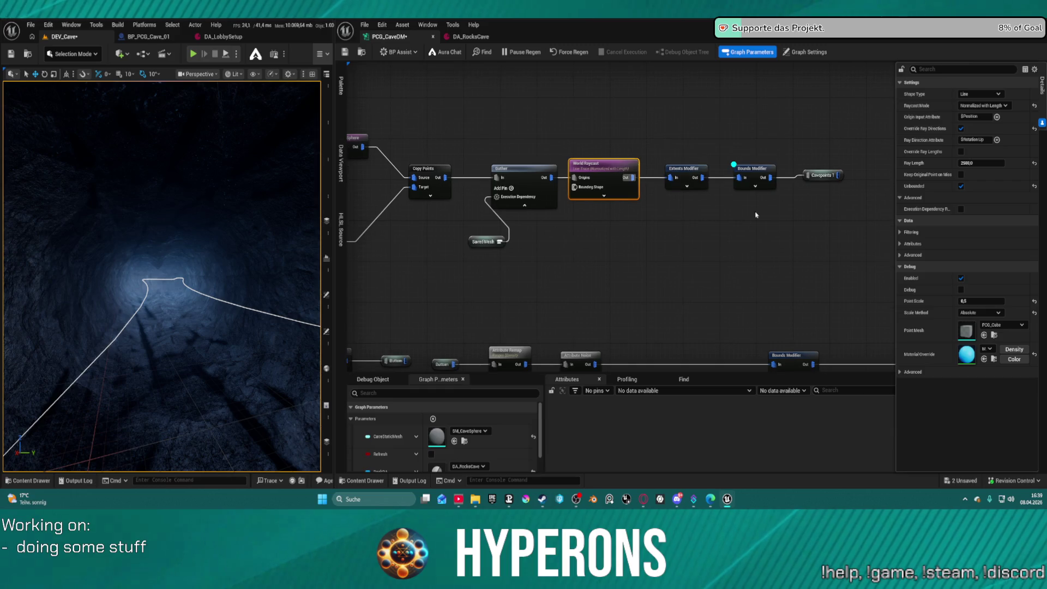
click(688, 171)
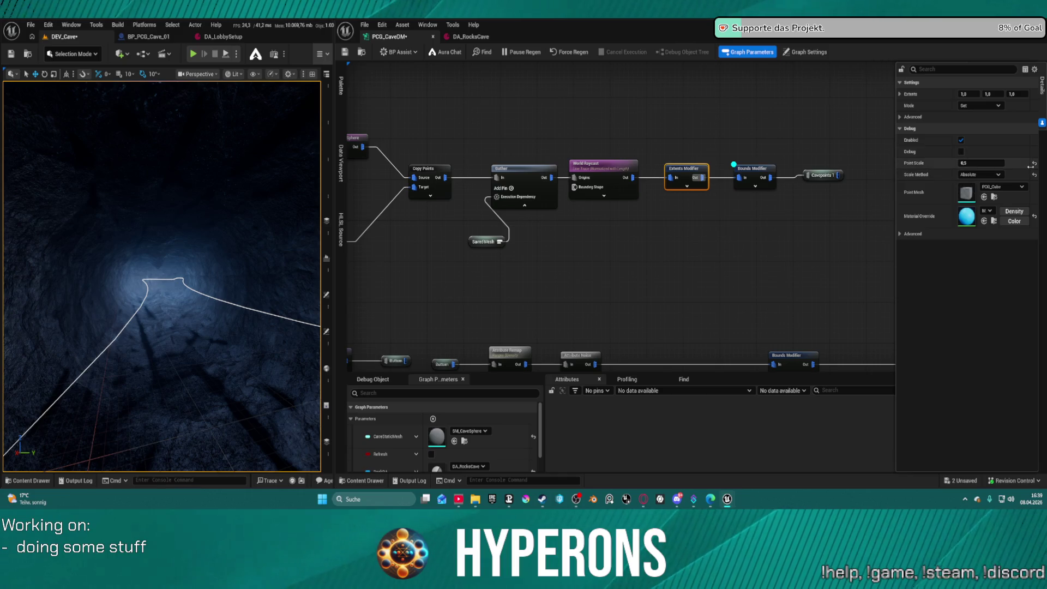
Step: Review the Gather and Copy Points Details, then jump to the Saved Mesh reroute's declaration
click(520, 182)
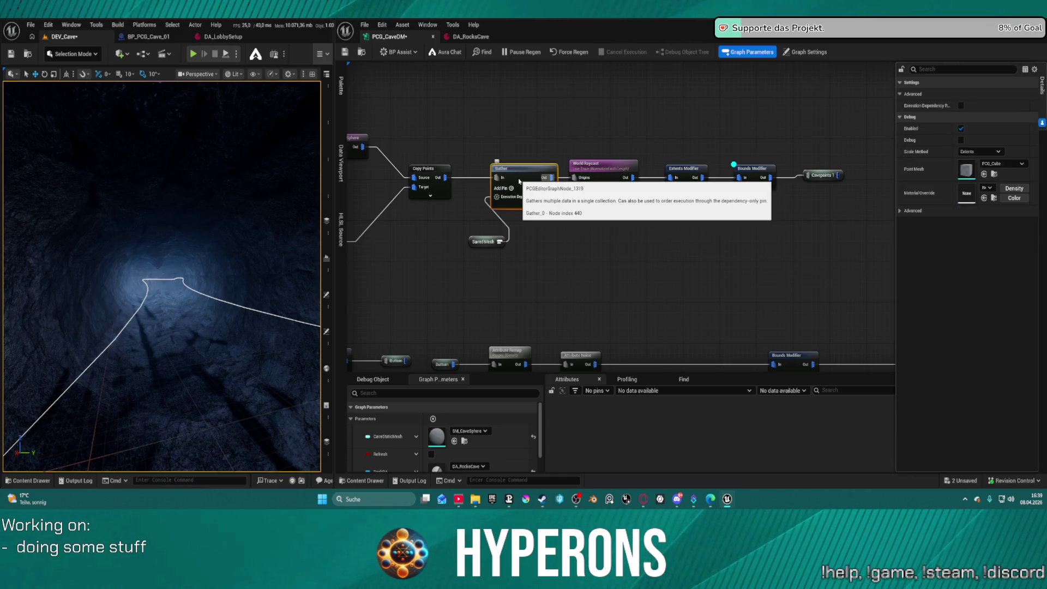
click(429, 170)
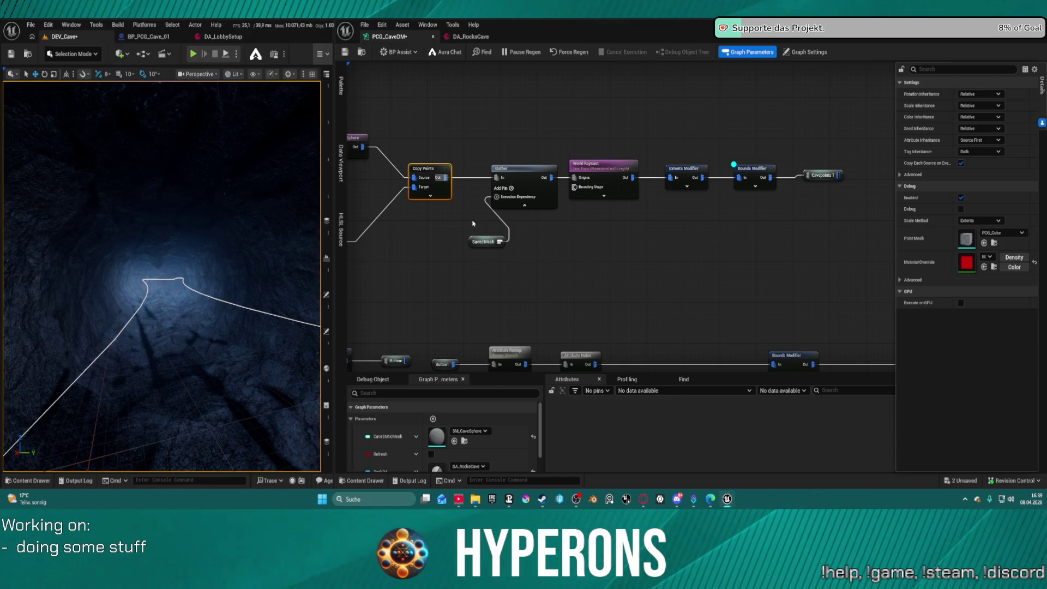
double_click(469, 244)
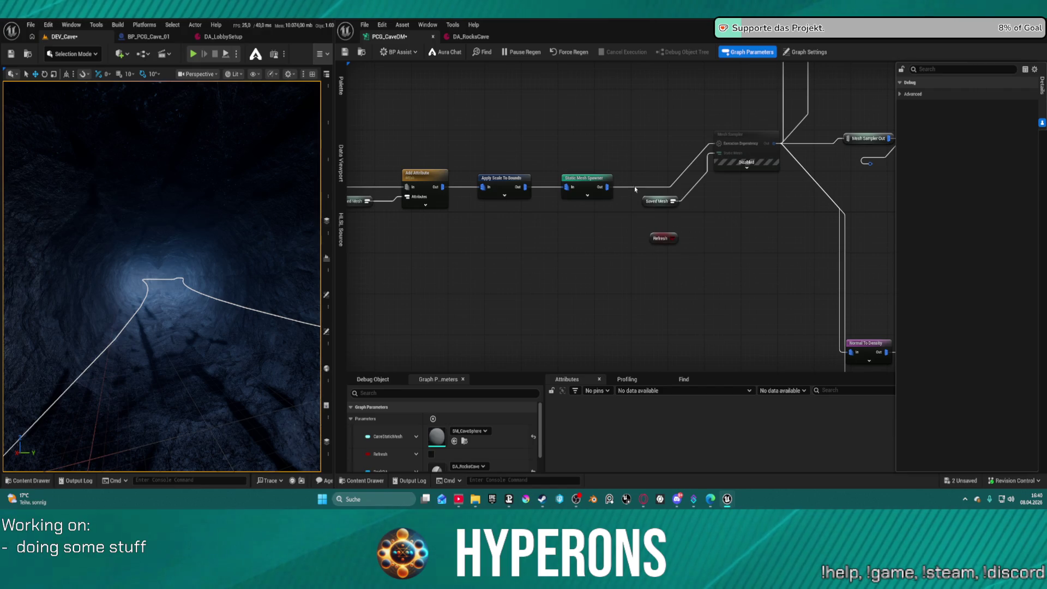
Step: Drag a new wire from the Static Mesh Spawner's Out pin toward Copy Points, dismissing the search menu
click(632, 187)
alt+click(633, 188)
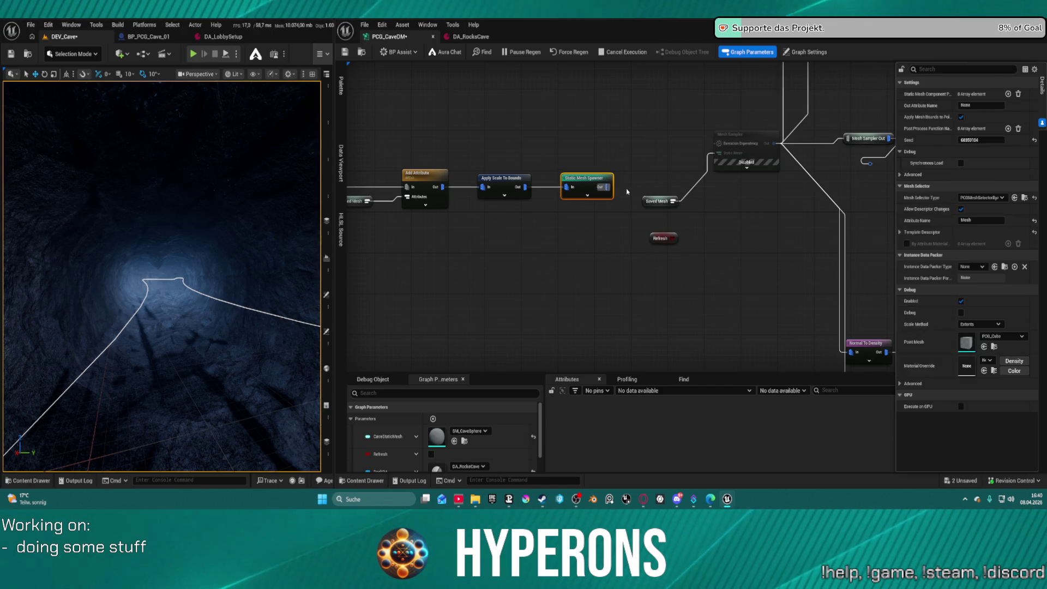
click(627, 191)
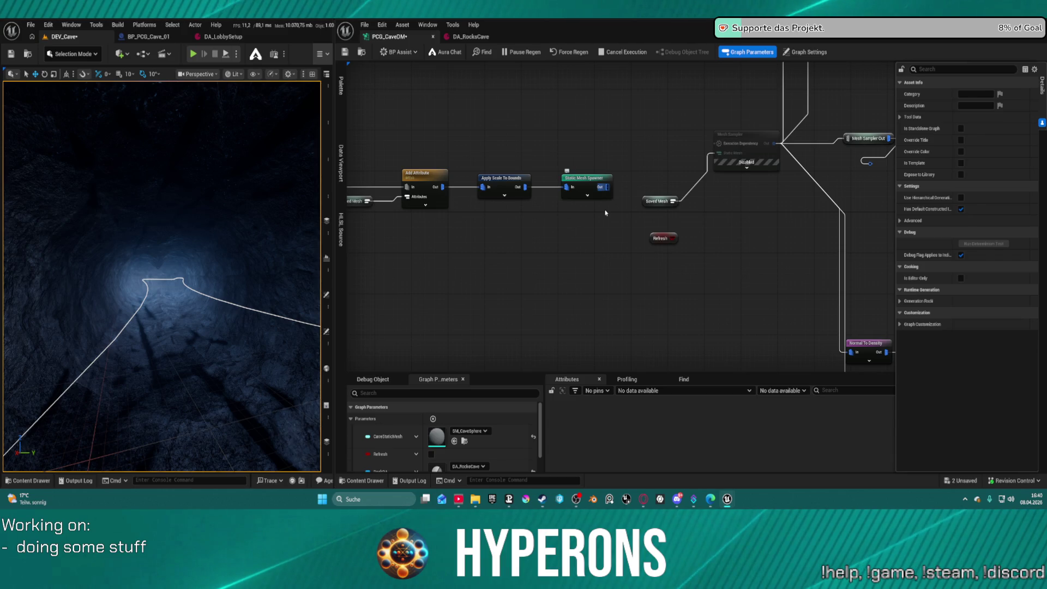
drag(601, 187, 822, 174)
click(635, 167)
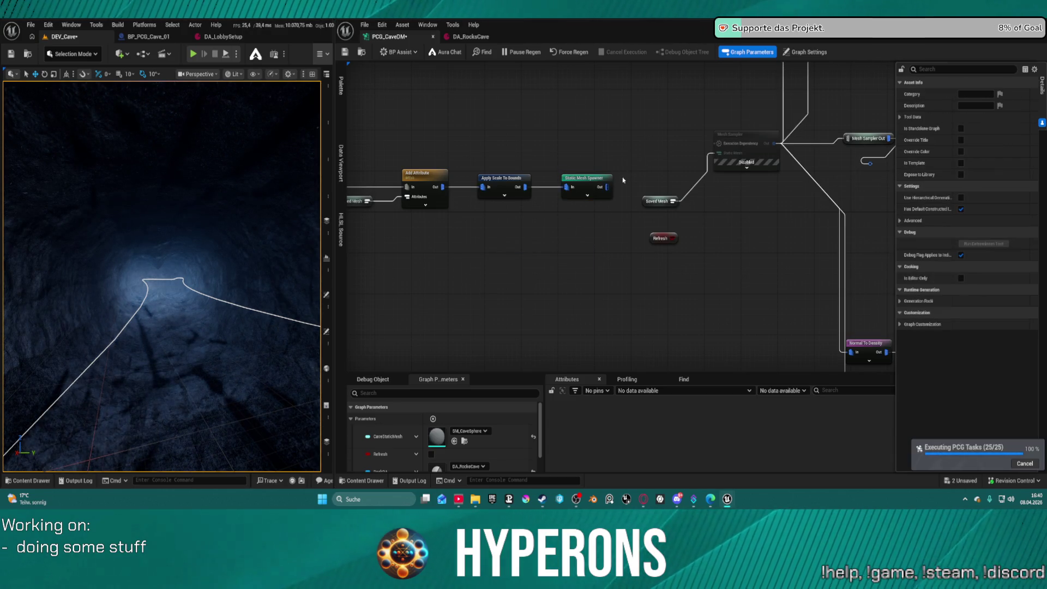
mouse_move(605, 187)
mouse_down()
mouse_move(886, 175)
mouse_move(830, 190)
mouse_up()
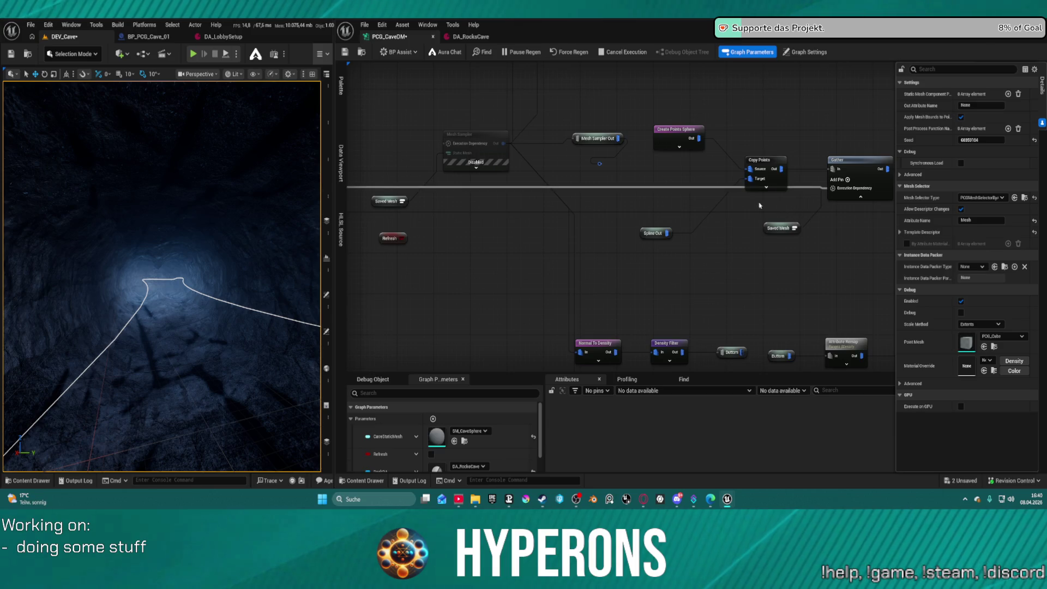
Step: Select the extra Saved Mesh node beside Copy Points, save the graph, and delete that node
drag(797, 241, 752, 206)
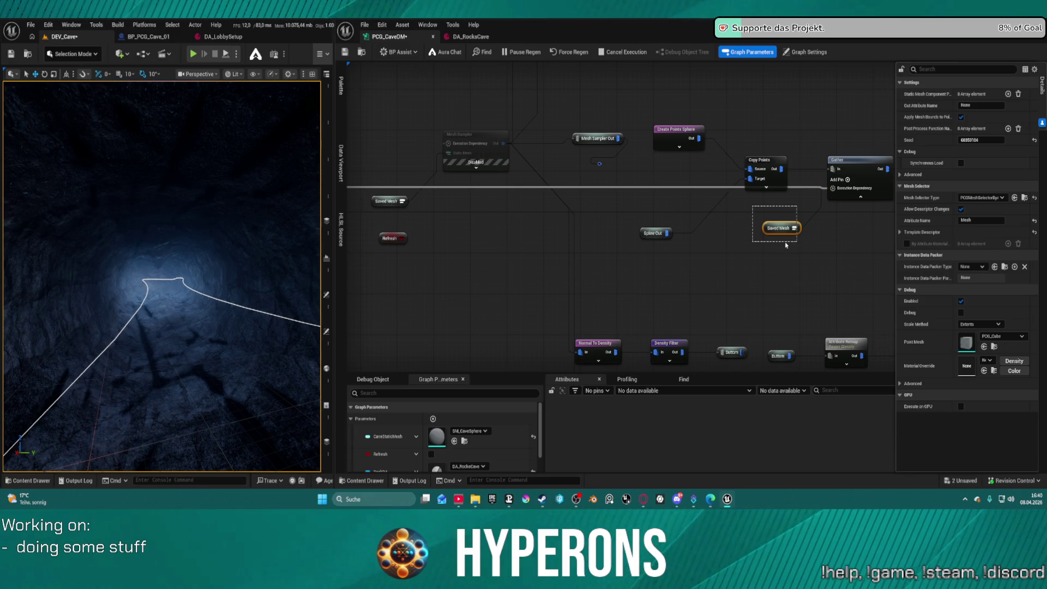
key(ctrl+s)
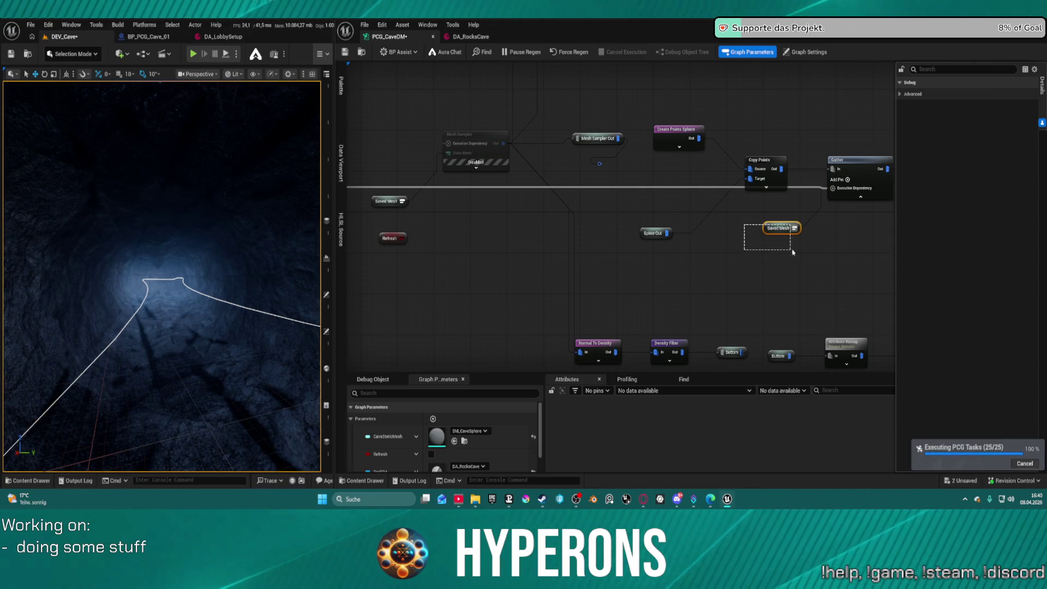
key(Delete)
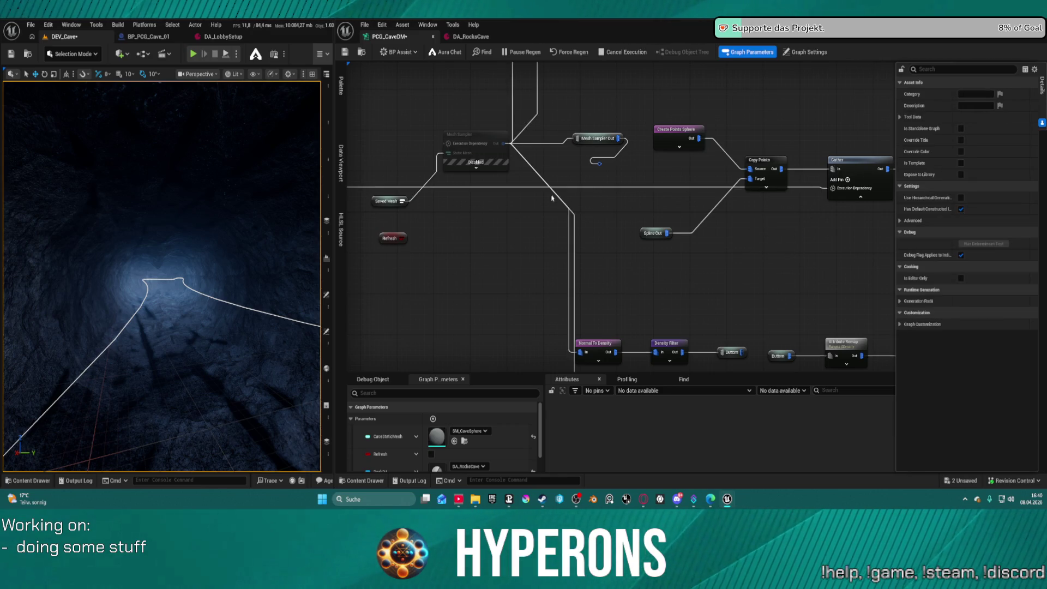
right_click(502, 224)
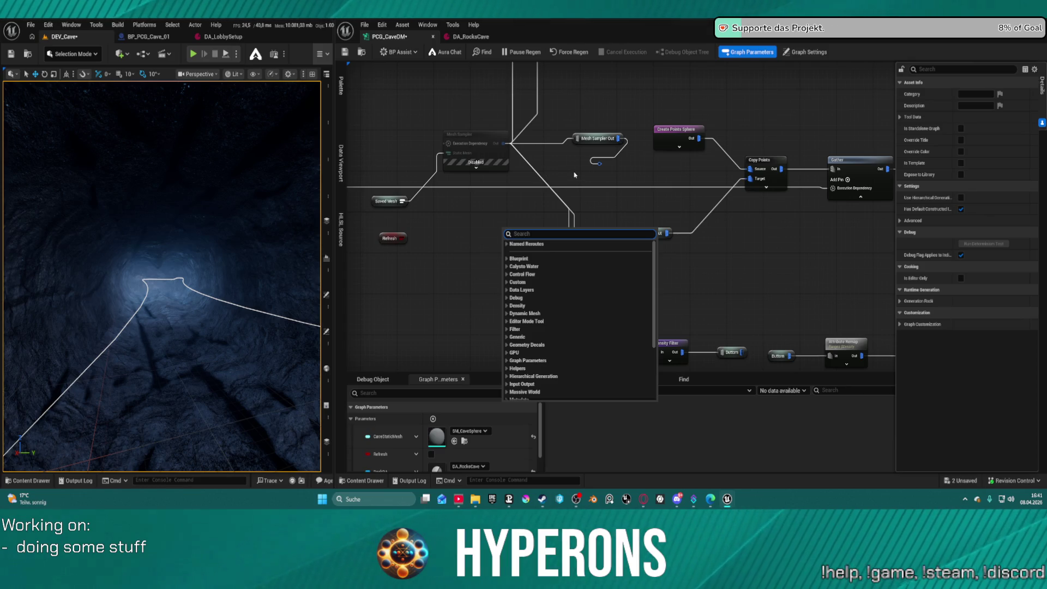
click(759, 199)
mouse_move(884, 233)
mouse_down()
mouse_move(447, 218)
mouse_move(423, 208)
mouse_move(683, 193)
mouse_move(724, 180)
mouse_move(444, 203)
mouse_move(521, 184)
mouse_move(673, 183)
mouse_move(825, 164)
mouse_move(692, 189)
mouse_up()
mouse_move(514, 189)
mouse_down()
mouse_move(626, 192)
mouse_move(702, 158)
mouse_move(635, 182)
mouse_up()
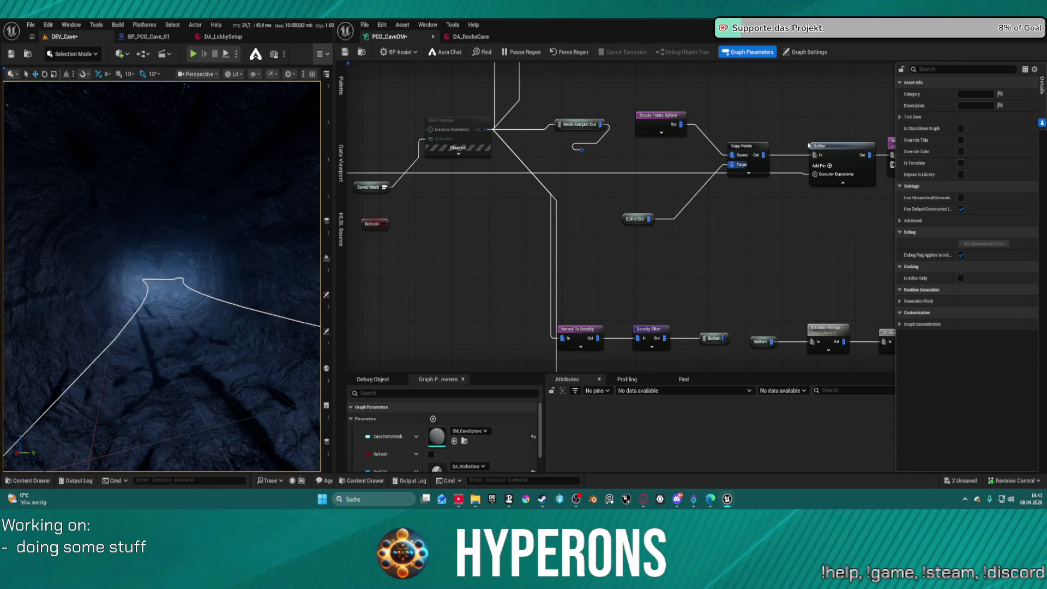
click(749, 172)
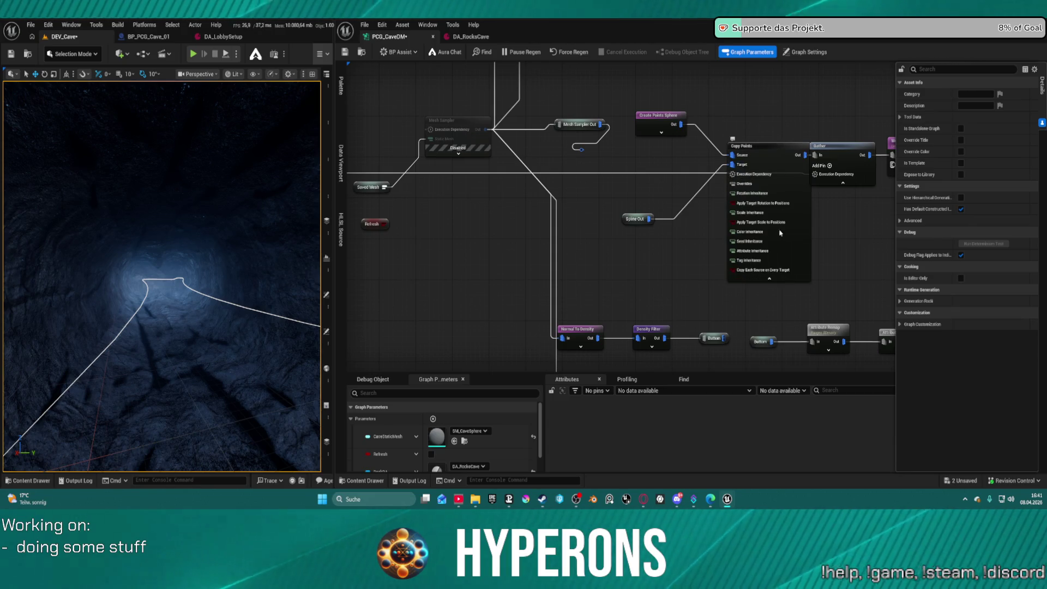
click(766, 278)
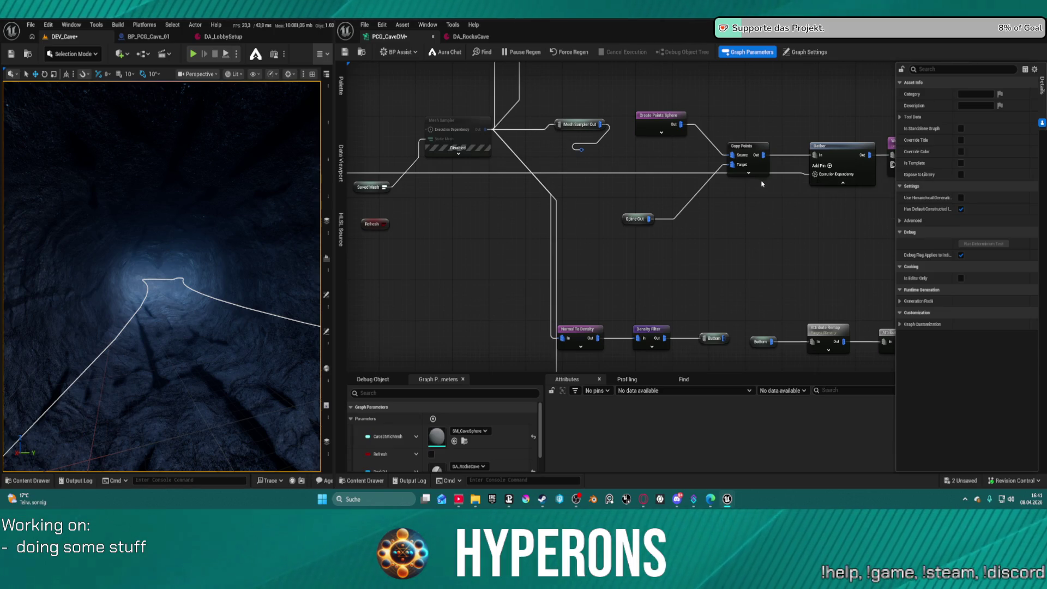
drag(322, 163, 765, 150)
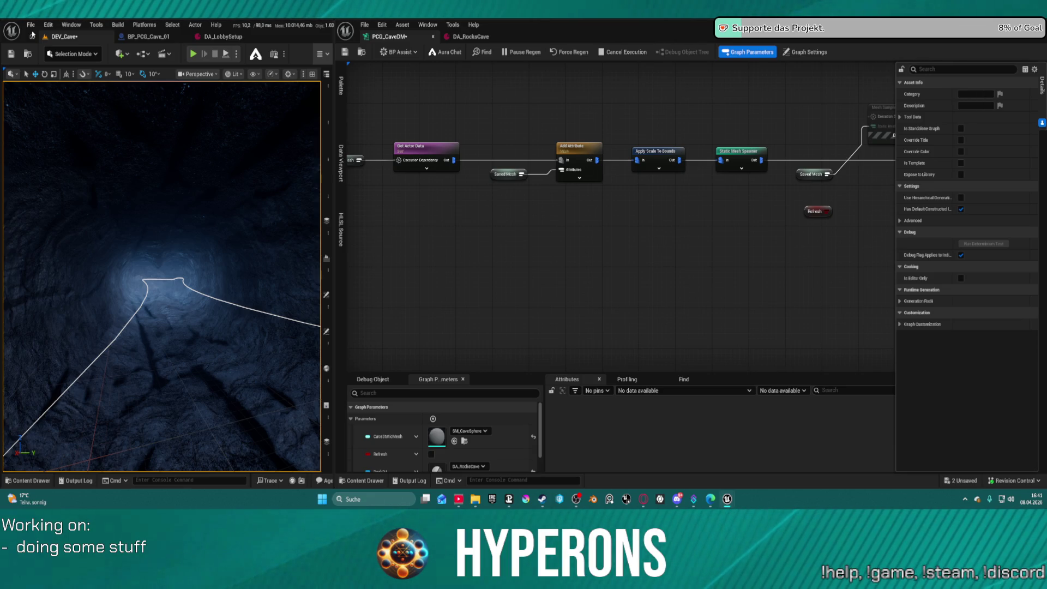
click(31, 25)
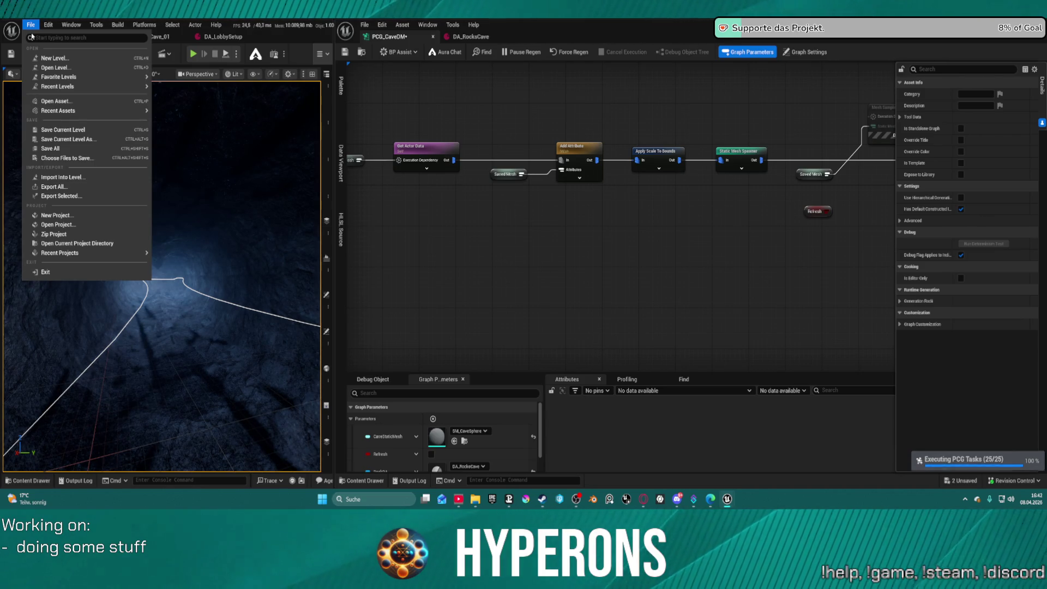
click(48, 25)
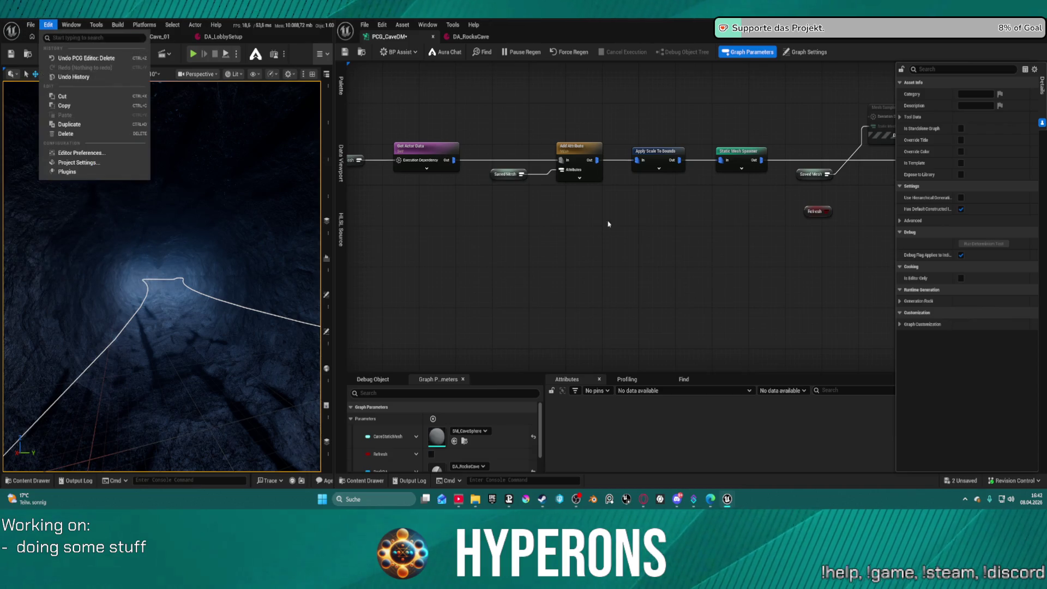
click(673, 272)
mouse_move(786, 250)
mouse_down()
mouse_move(435, 260)
mouse_move(551, 240)
mouse_move(399, 249)
mouse_up()
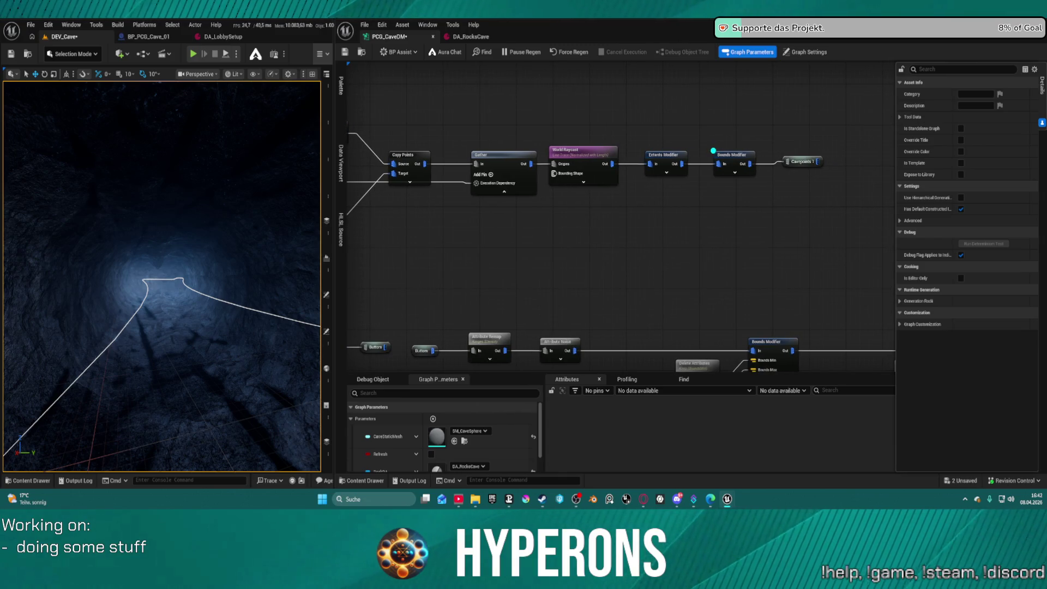
Step: Toggle Debug on the World Raycast node with D and save the cave graph
mouse_move(399, 250)
mouse_down()
mouse_move(609, 213)
mouse_move(617, 228)
mouse_up()
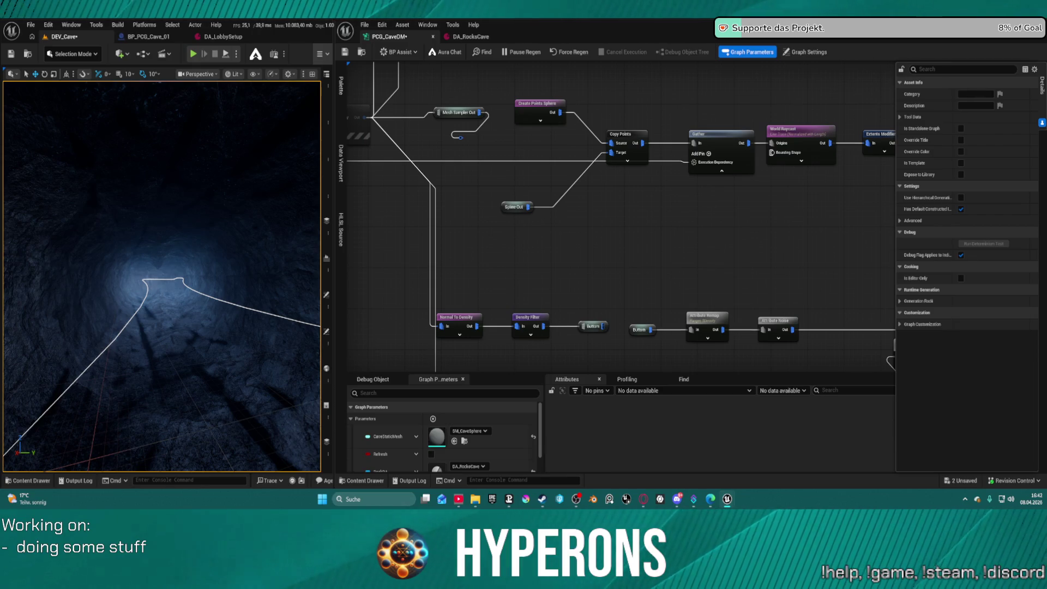
drag(563, 257, 347, 291)
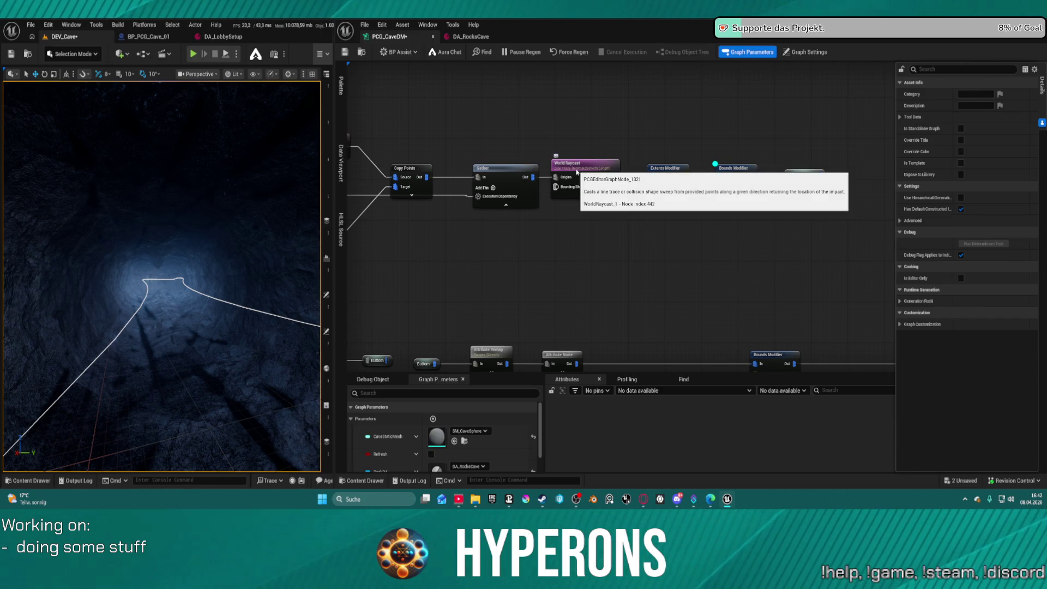
click(600, 178)
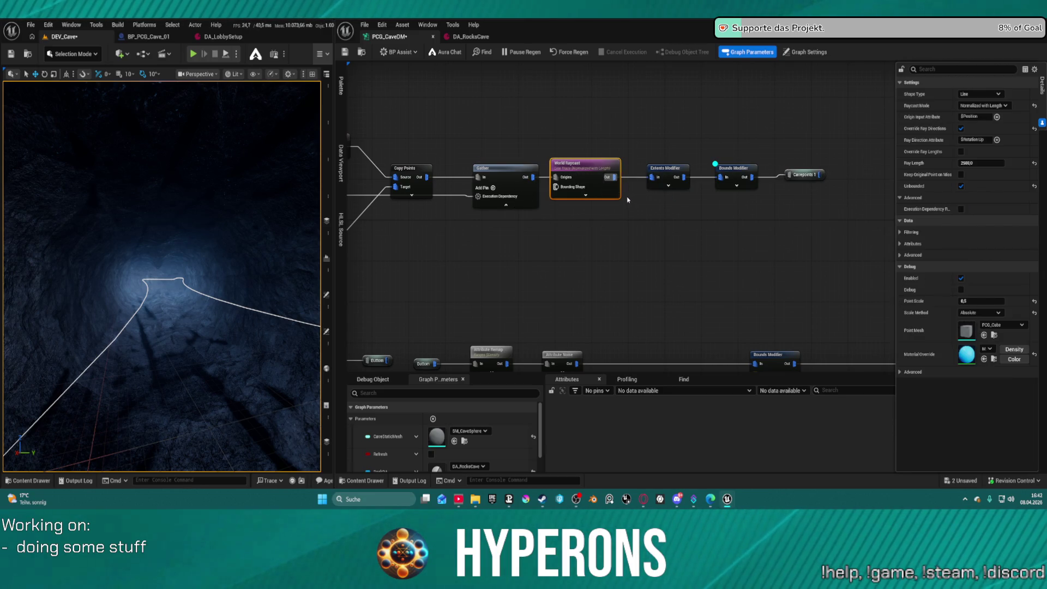
key(d)
key(ctrl+s)
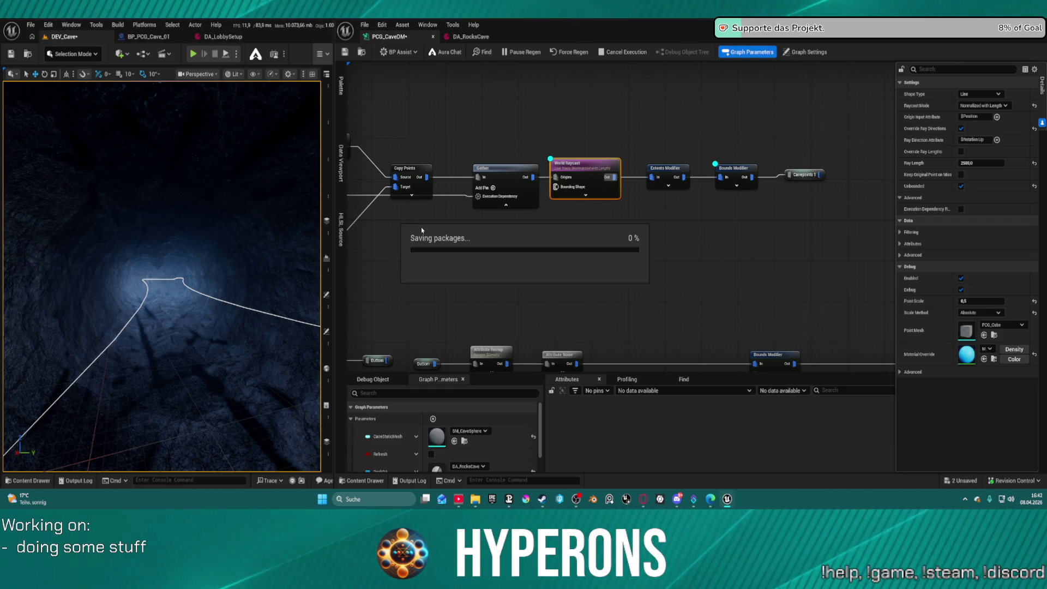
Step: Fly the viewport to the cave wall to view the raycast debug points, then pan to Mesh Sampler
mouse_move(87, 257)
mouse_down()
mouse_move(119, 81)
mouse_move(137, 64)
mouse_up()
drag(133, 258, 134, 256)
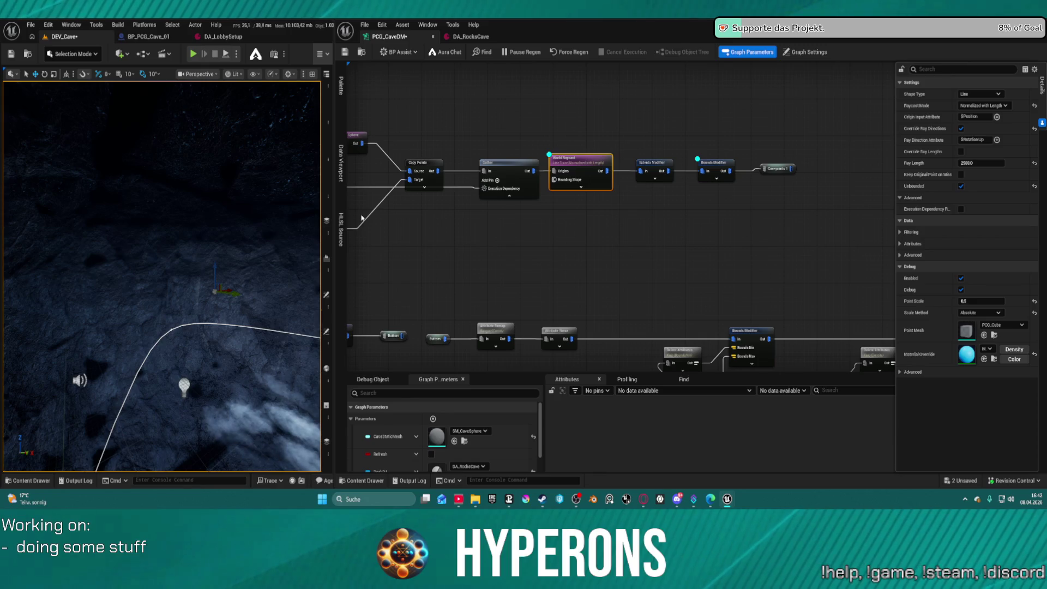
mouse_move(391, 215)
mouse_down()
mouse_move(620, 201)
mouse_move(732, 213)
mouse_up()
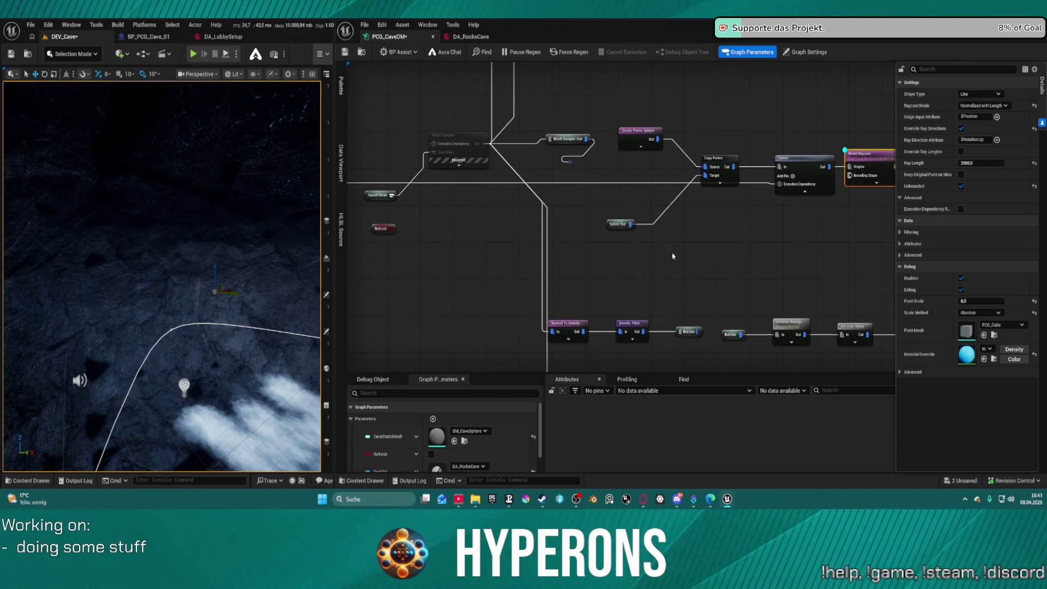
Step: Paste a Collapse Points node into the graph and move it into position
key(ctrl+v)
mouse_move(664, 265)
mouse_down()
mouse_move(657, 218)
mouse_move(620, 257)
mouse_move(607, 254)
mouse_move(625, 243)
mouse_move(644, 197)
mouse_move(570, 163)
mouse_move(619, 205)
mouse_move(601, 198)
mouse_move(609, 205)
mouse_move(604, 163)
mouse_up()
click(831, 246)
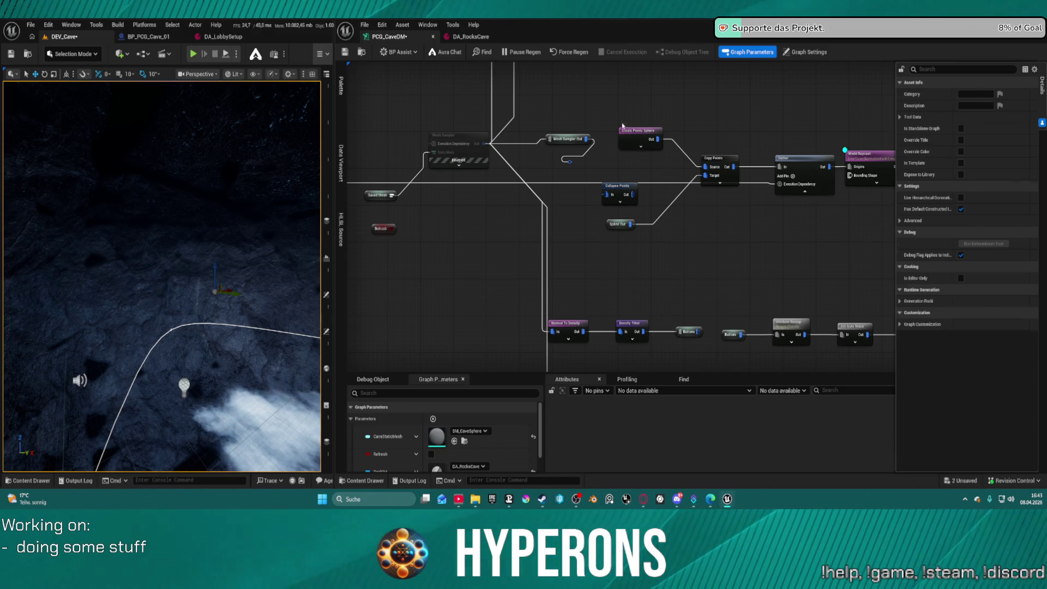
Step: Move Create Points Sphere up and Spline Out slightly down-right, select Gather, and save
drag(638, 139, 638, 102)
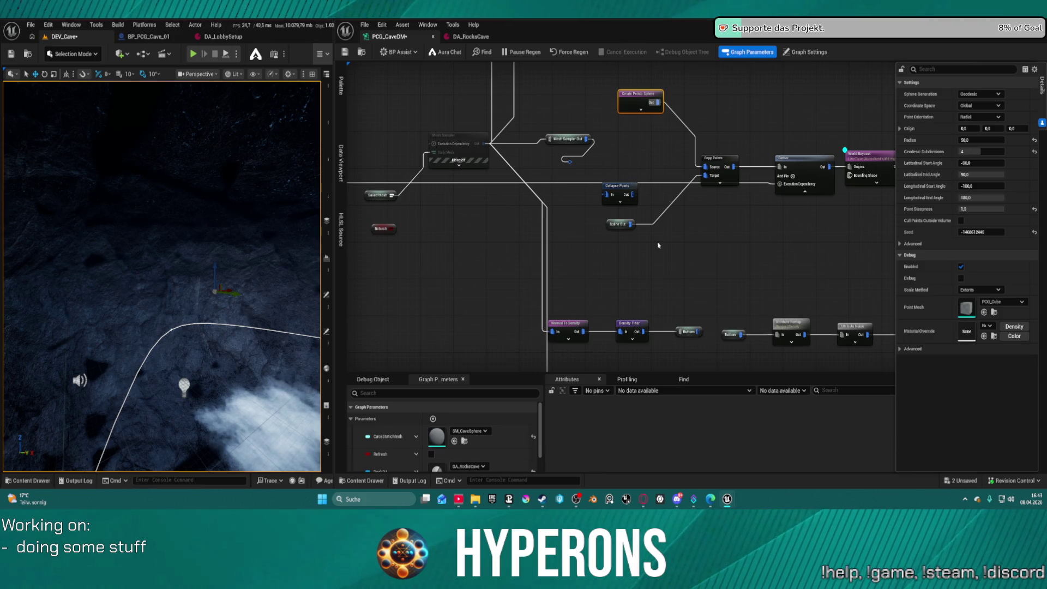
mouse_move(609, 229)
mouse_down()
mouse_move(673, 246)
mouse_move(643, 248)
mouse_move(618, 233)
mouse_up()
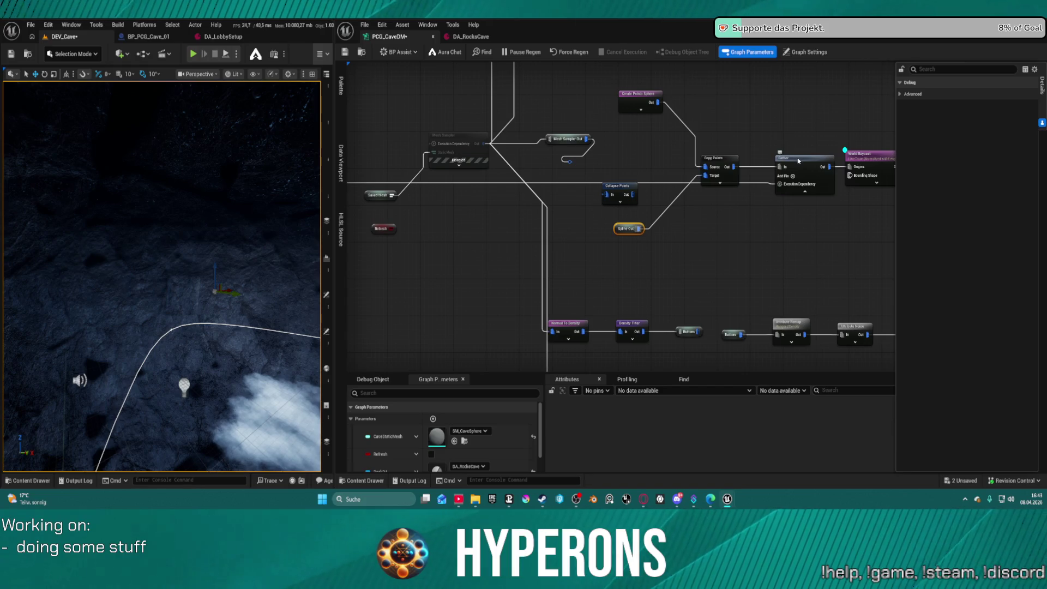
click(778, 160)
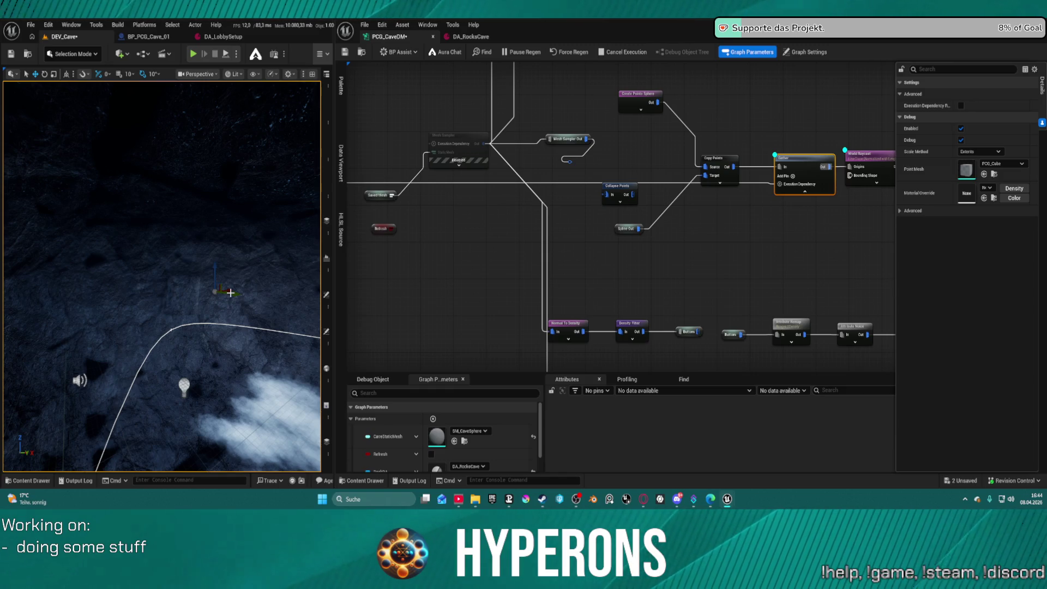
key(ctrl+s)
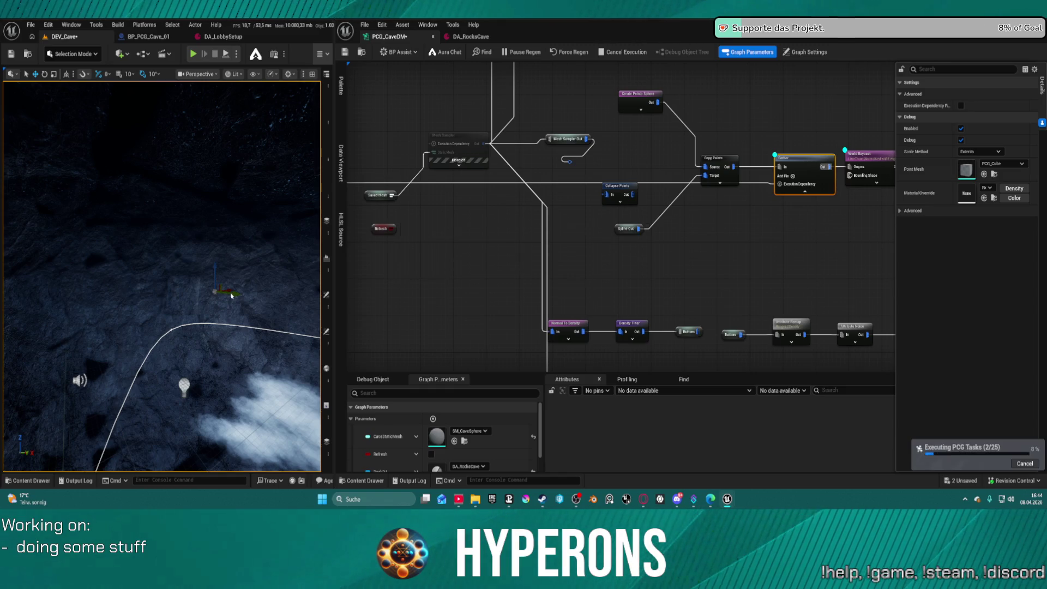
Step: Orbit and zoom the viewport over the spline debug points, then view Create Points Sphere's Details
mouse_move(232, 296)
mouse_down()
mouse_move(284, 298)
mouse_move(269, 271)
mouse_up()
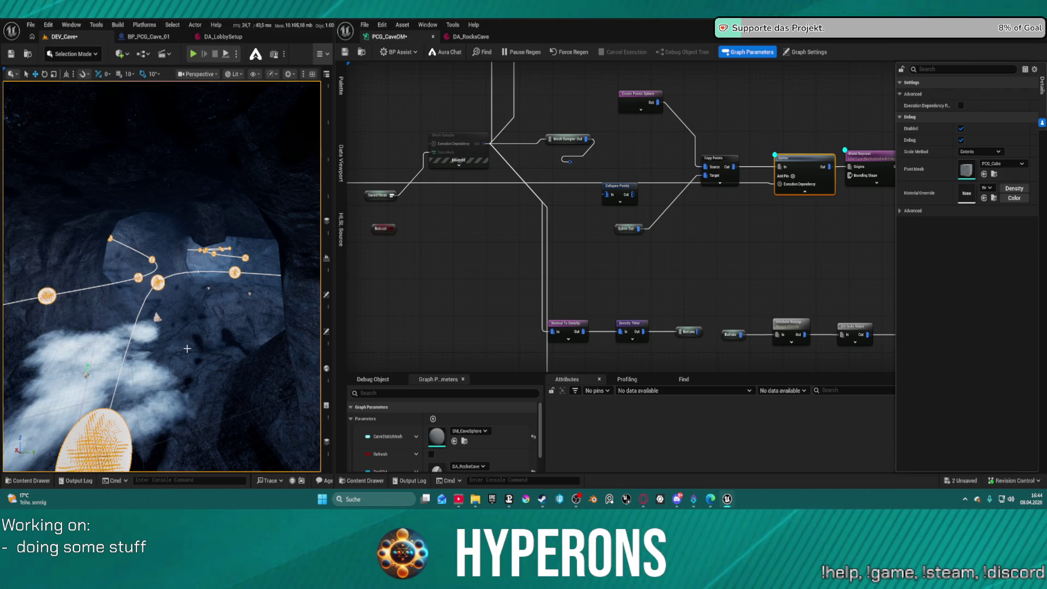
scroll(137, 358, up, 10)
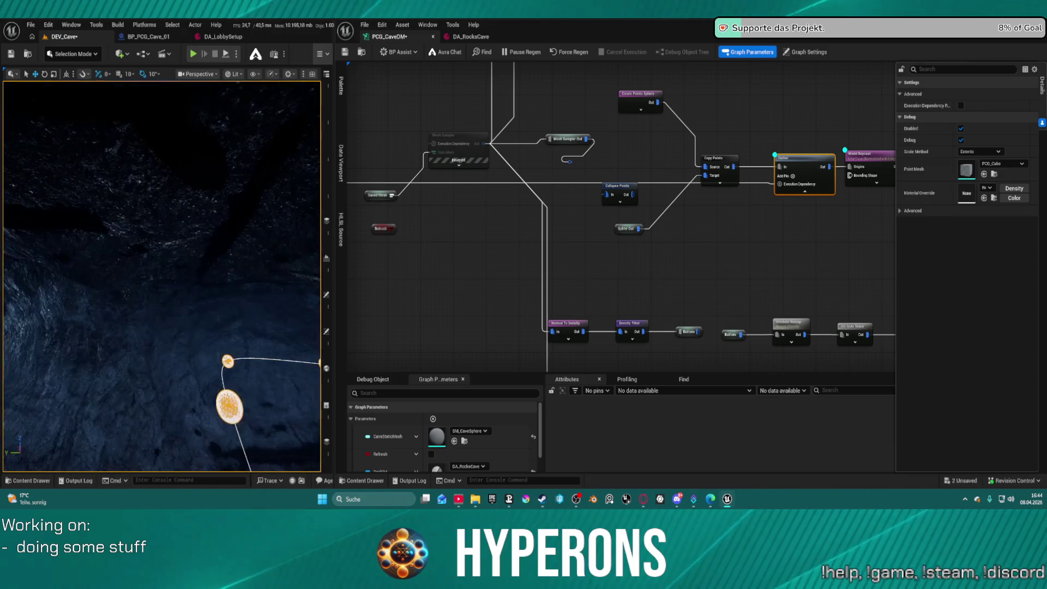
scroll(198, 278, down, 10)
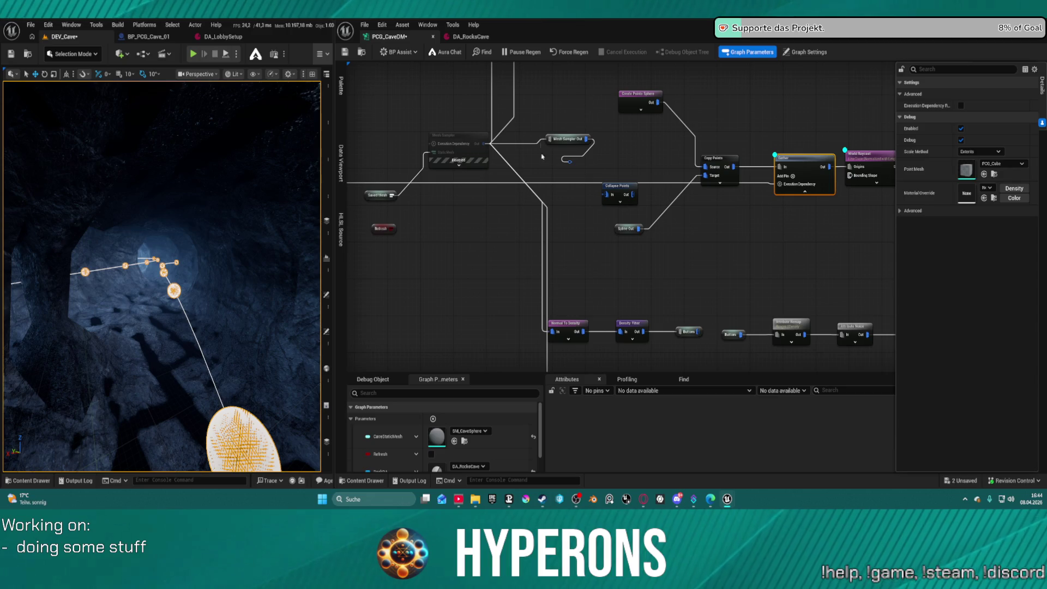
click(642, 103)
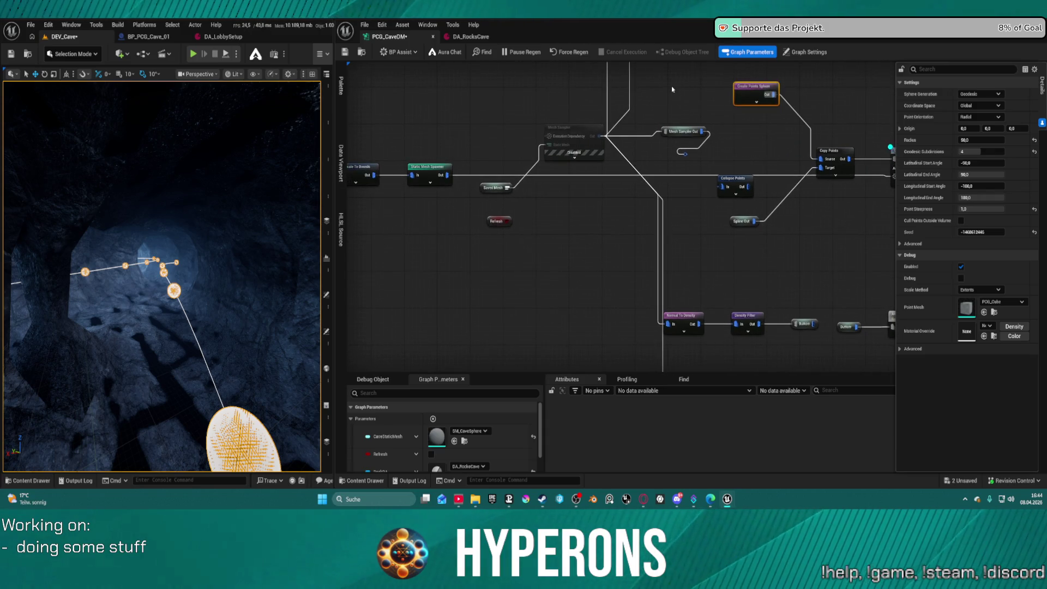
Step: Wire Gather's Execution Dependency into World Raycast, save, and start a new wire from Cavepoints' output
click(671, 89)
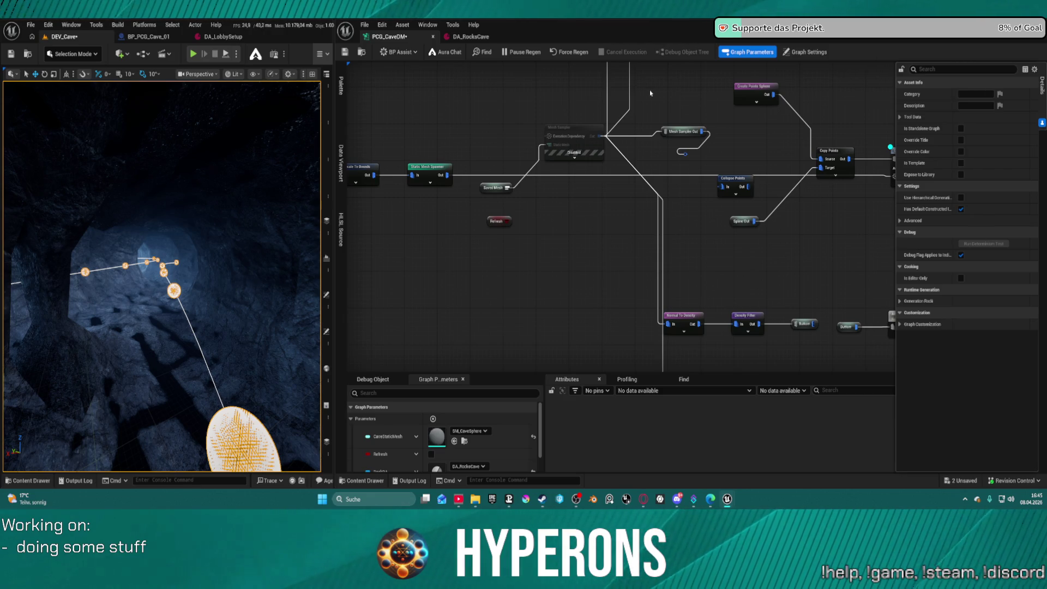
mouse_move(598, 184)
mouse_down()
mouse_move(335, 187)
mouse_move(597, 158)
mouse_up()
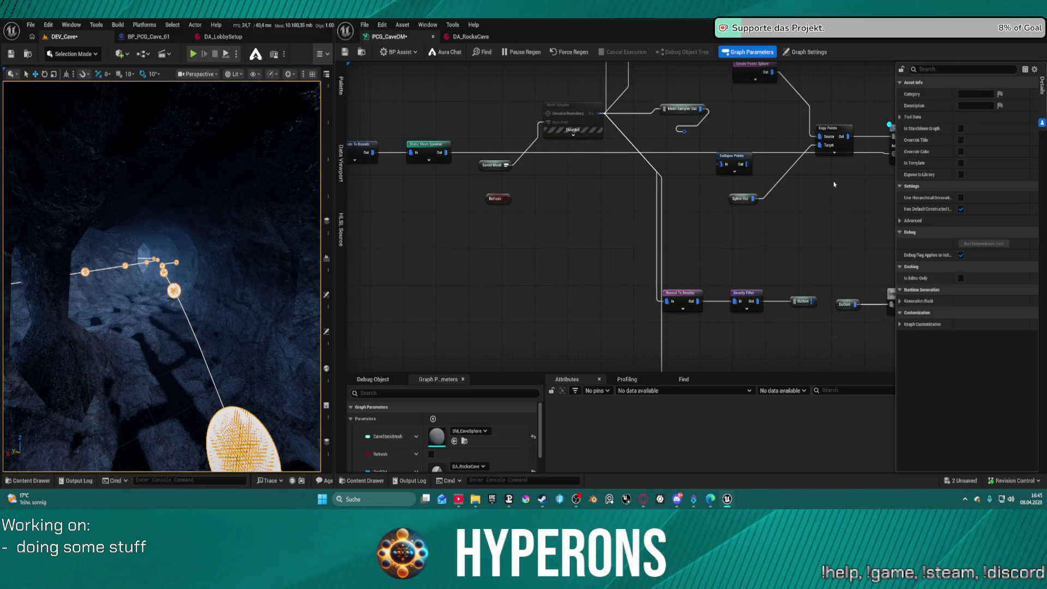
drag(768, 117, 653, 134)
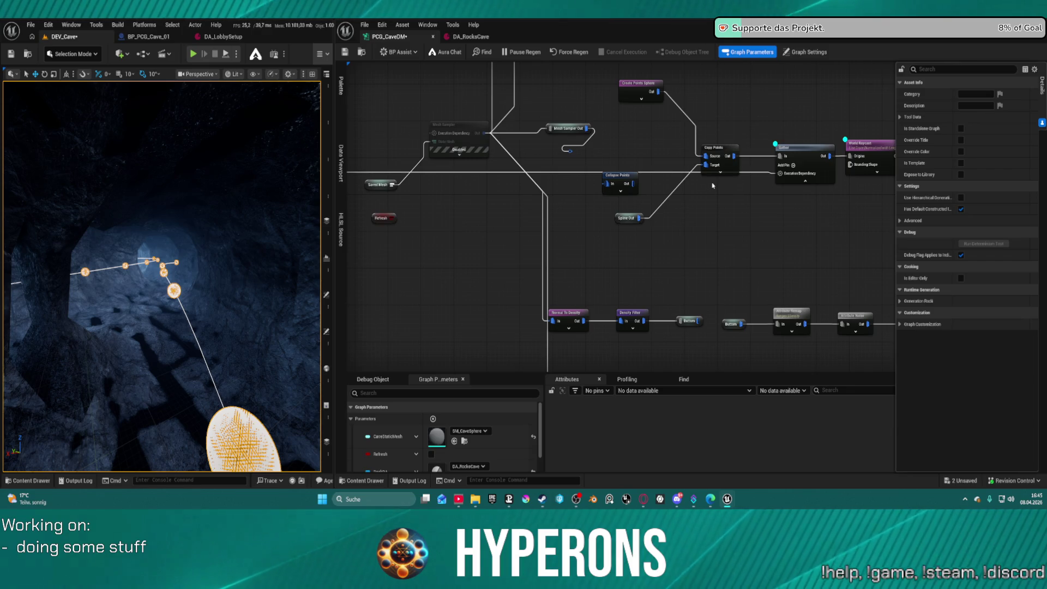
drag(744, 193, 532, 208)
click(666, 186)
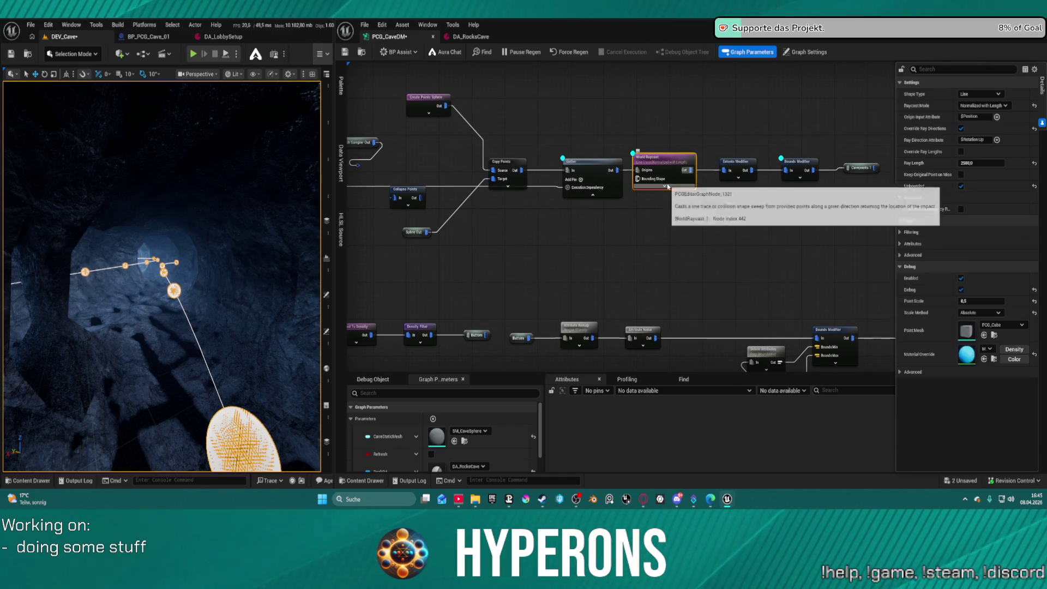
drag(565, 189, 638, 192)
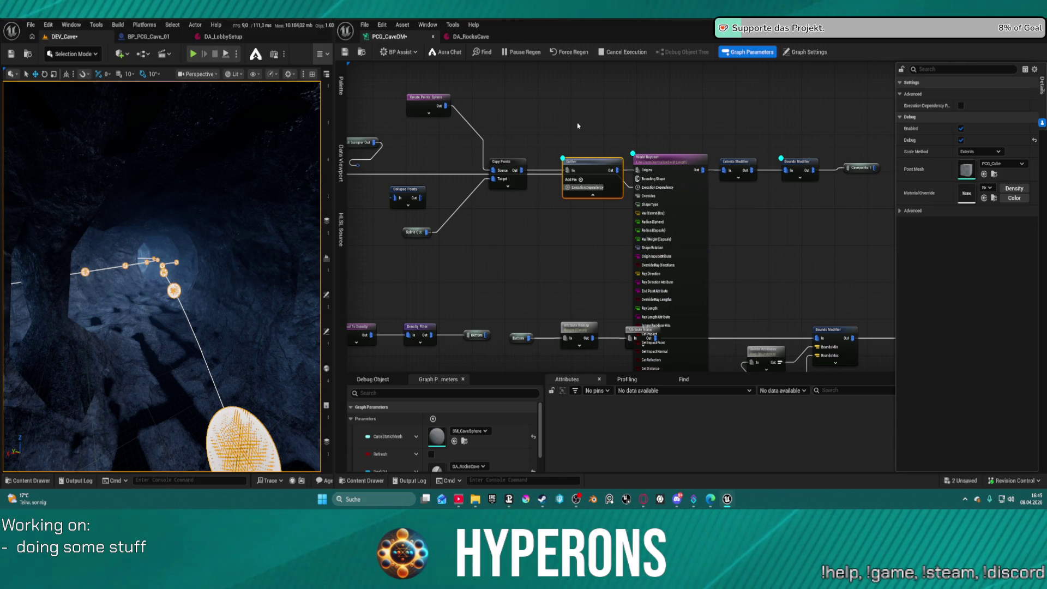
key(ctrl+s)
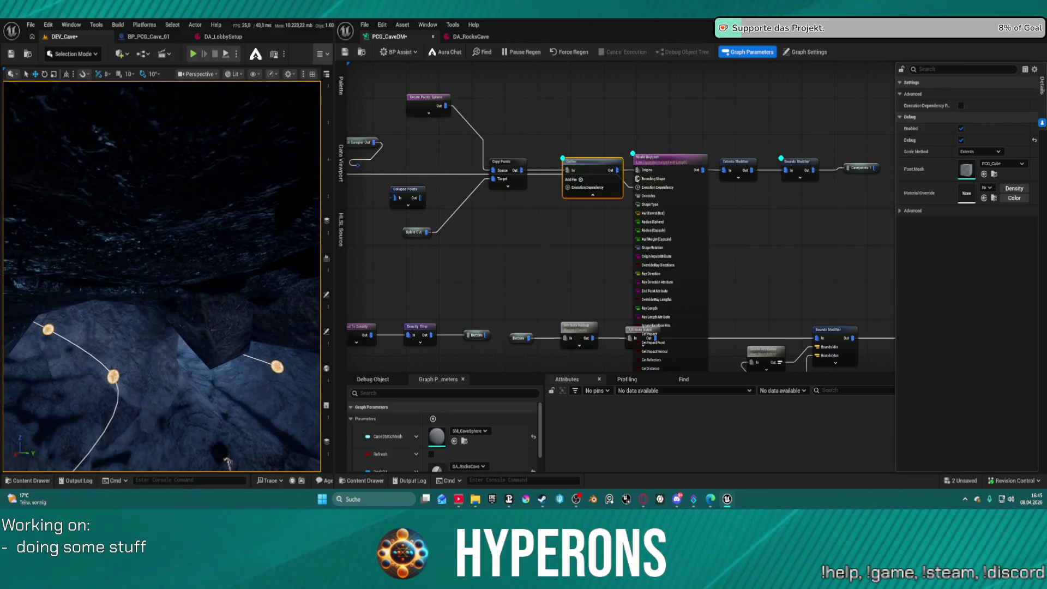
drag(821, 213, 667, 225)
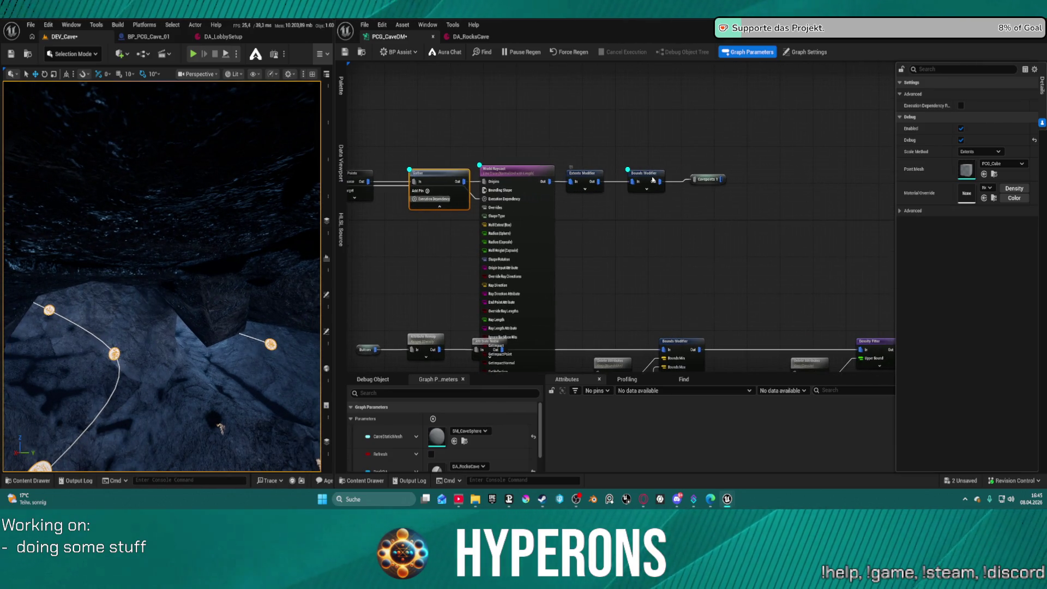
mouse_move(722, 178)
mouse_down()
mouse_move(802, 166)
mouse_move(789, 159)
mouse_up()
Step: Search 'spawn' to add a Static Mesh Spawner off Cavepoints and save the graph
text(spawnr)
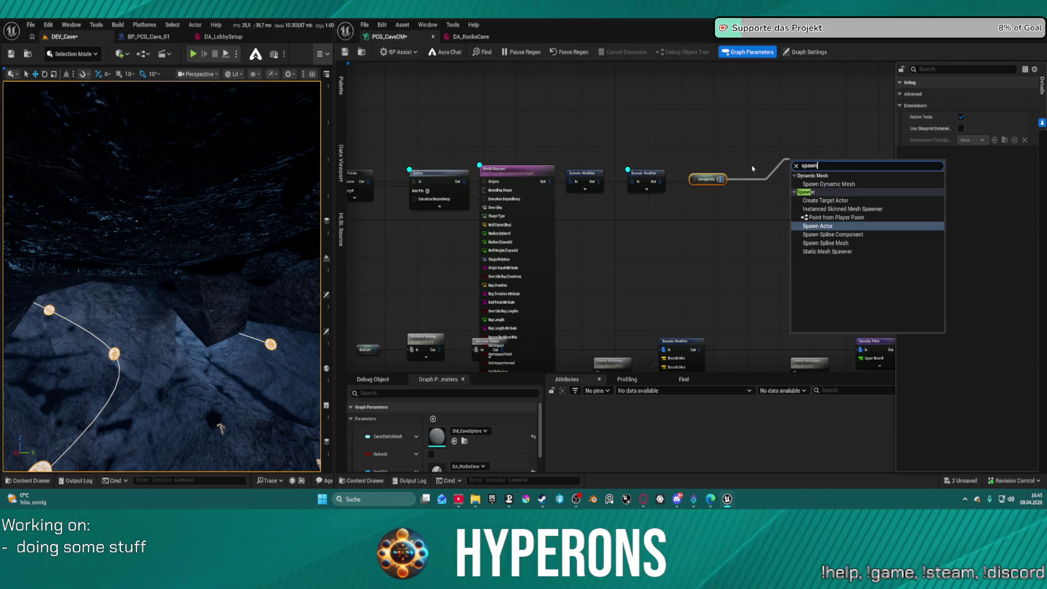
key(BackSpace)
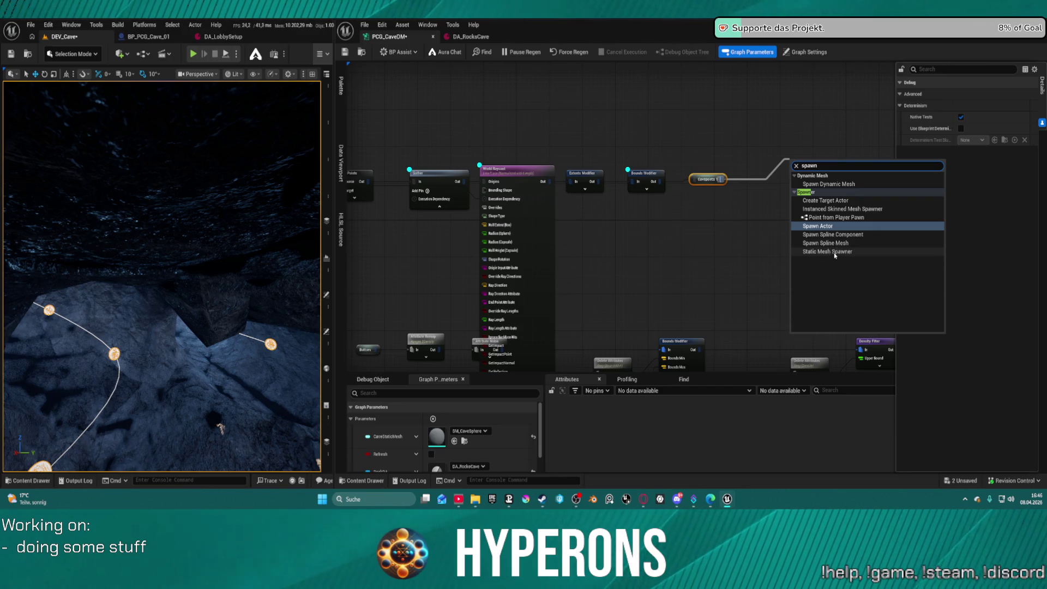
key(Escape)
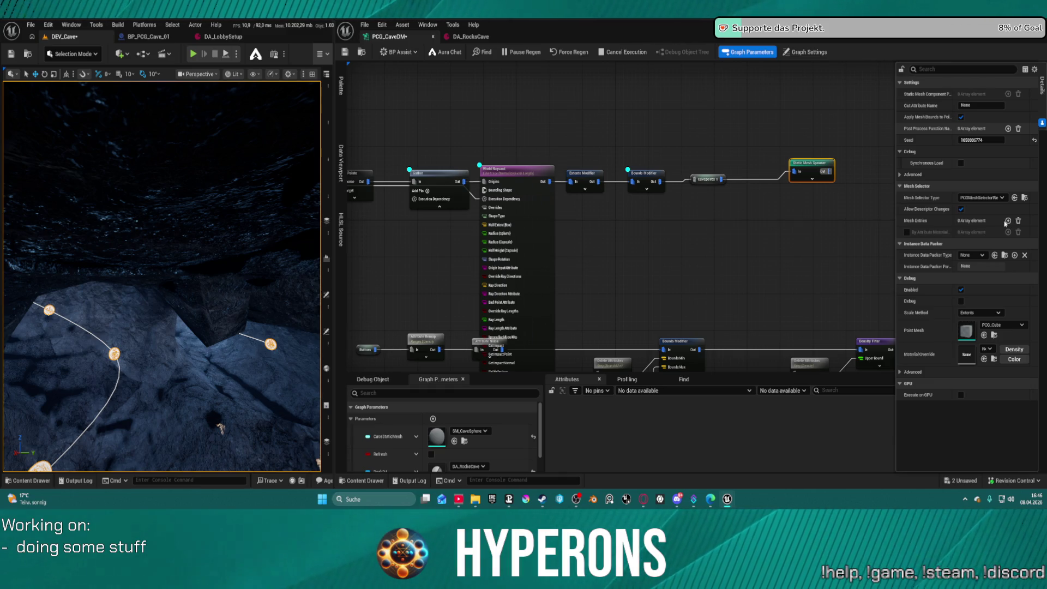
key(ctrl+s)
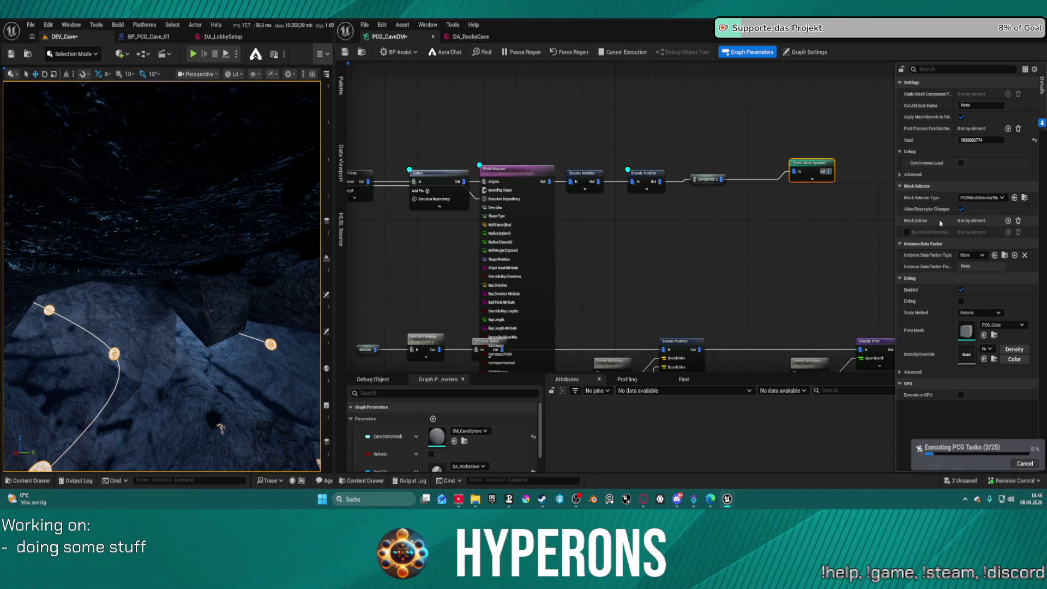
Step: Add one mesh entry to the spawner and set its Descriptor's Static Mesh to 1M_Cube
click(1008, 221)
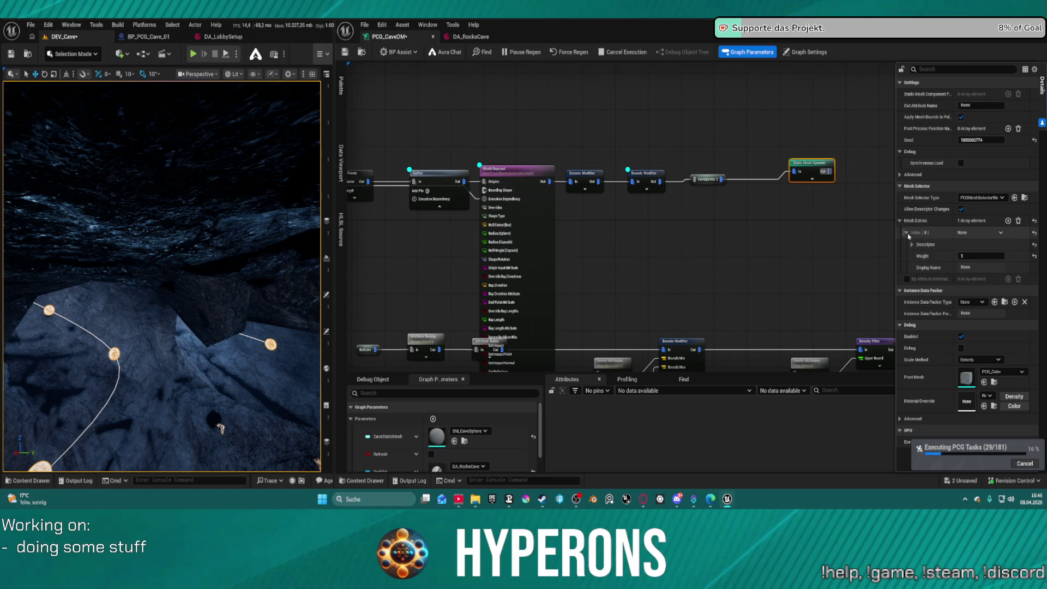
click(912, 245)
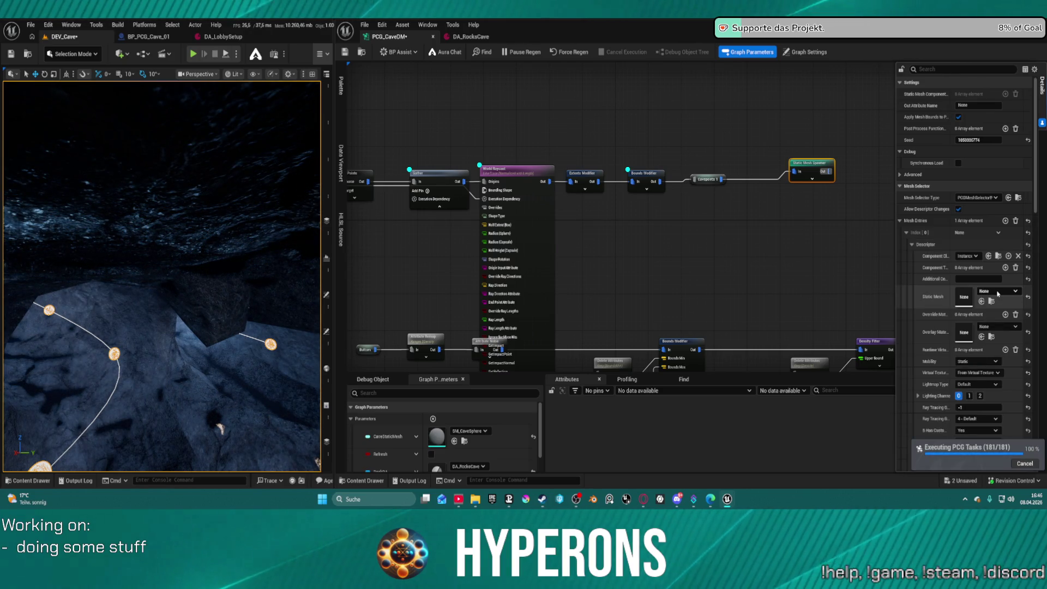
click(997, 293)
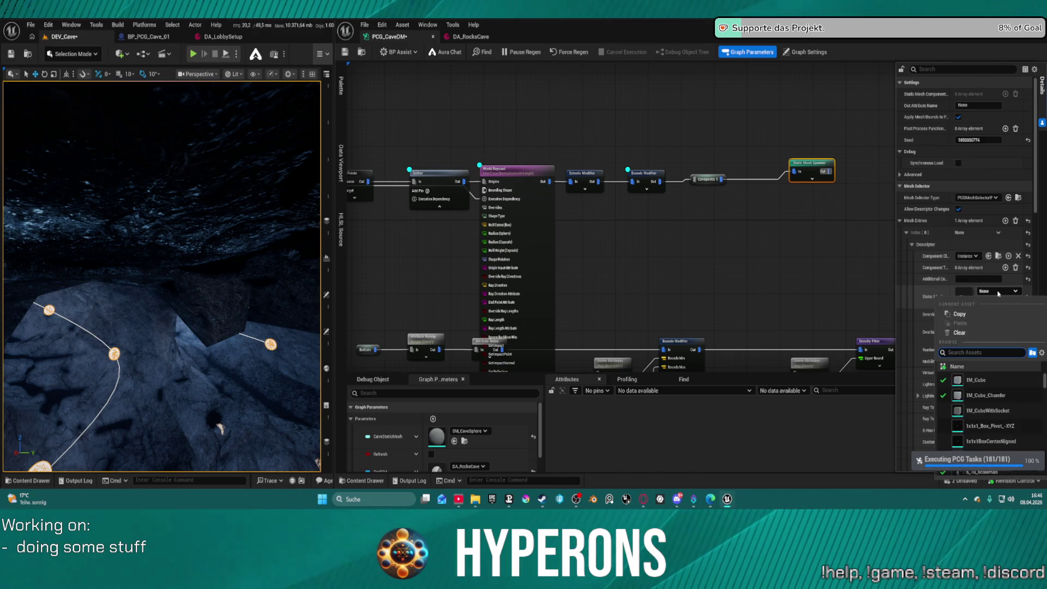
click(974, 380)
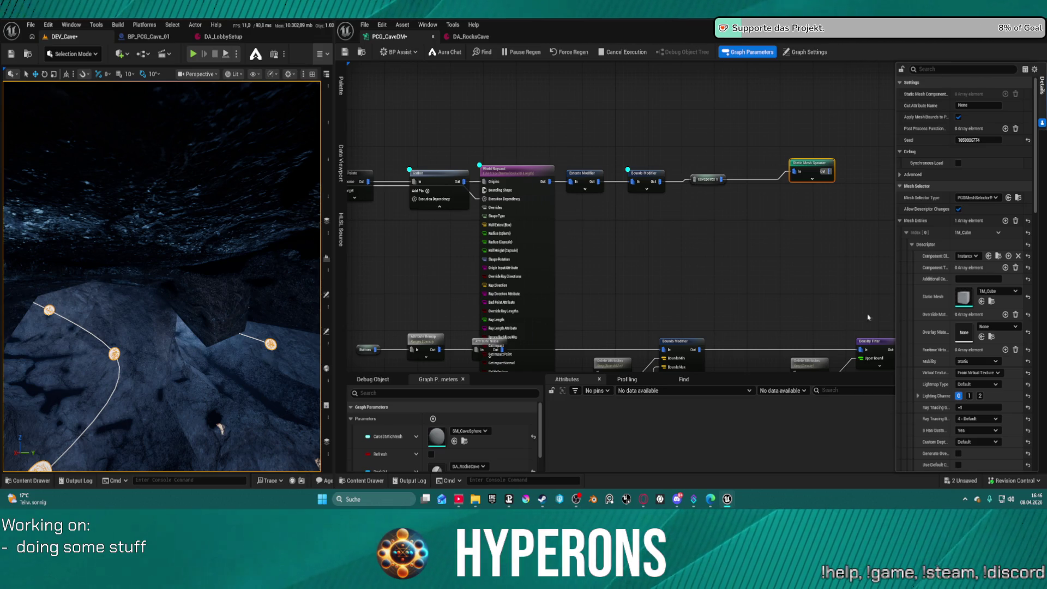
right_click(747, 290)
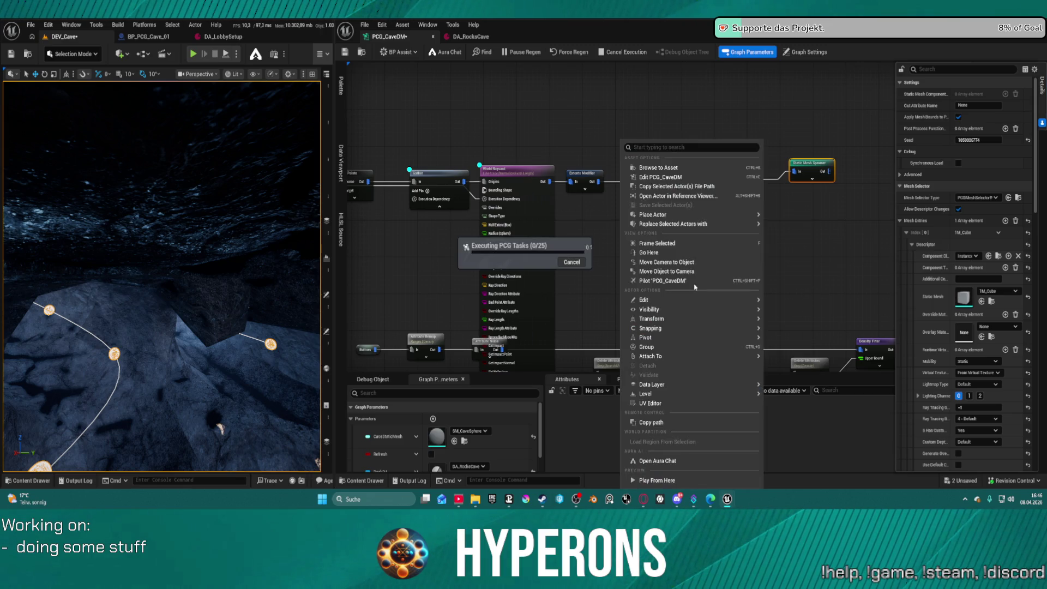
Step: Break the wire from Cavepoints to the Static Mesh Spawner so the spawner is unlinked
key(Escape)
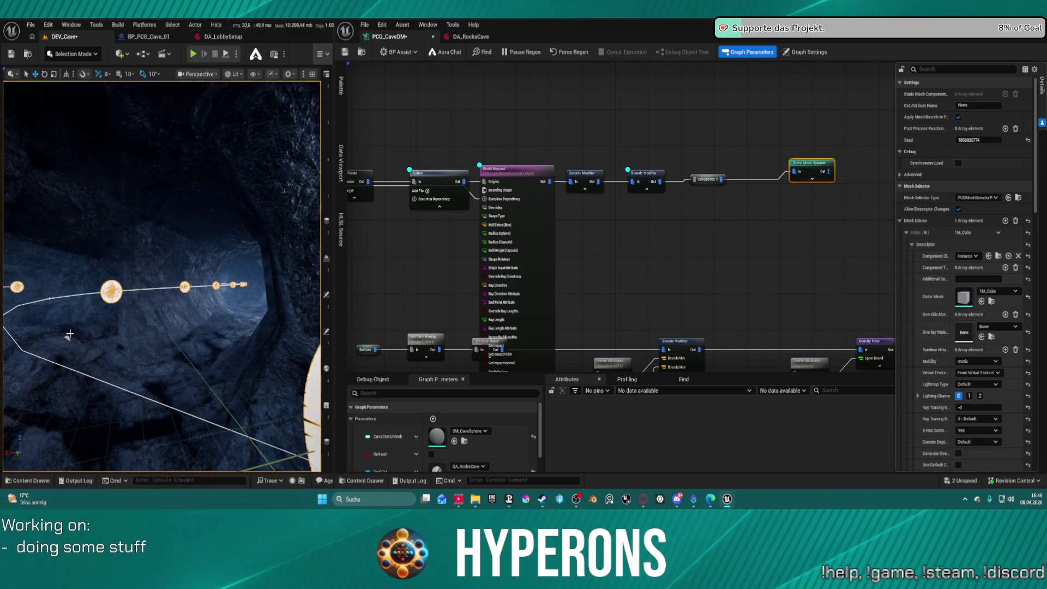
alt+click(764, 179)
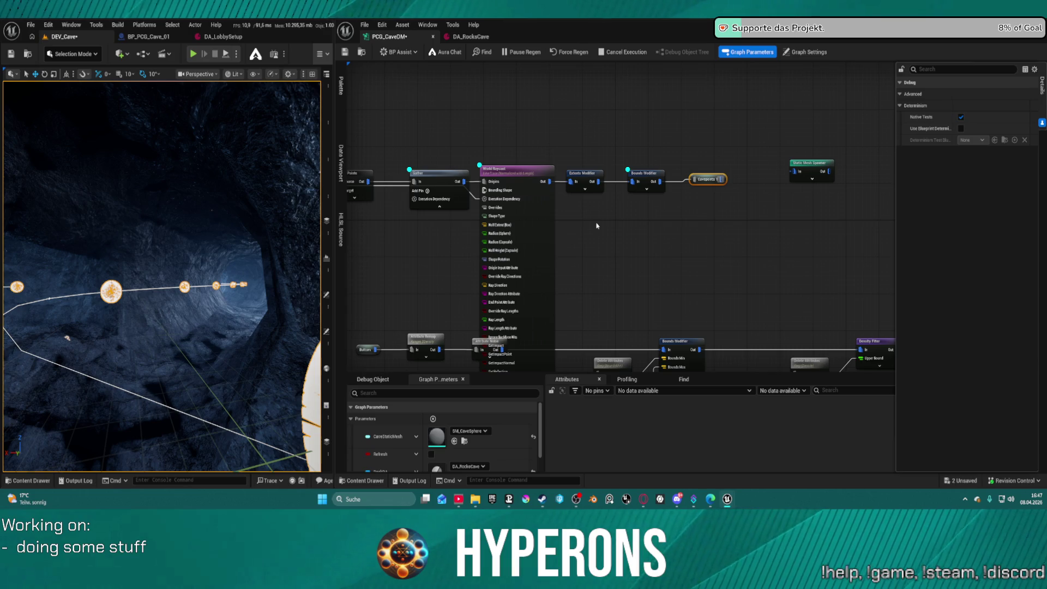
right_click(620, 227)
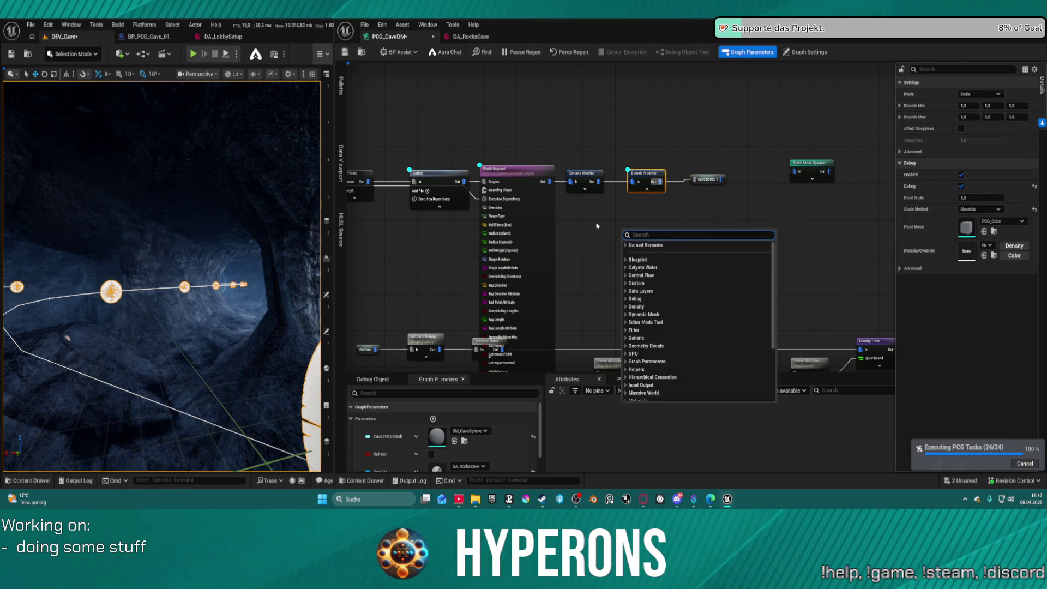
Step: Pan to the Get Actor Data to Static Mesh Spawner chain and select the Saved Mesh node
key(Escape)
mouse_move(588, 216)
mouse_down()
mouse_move(808, 207)
mouse_move(1023, 221)
mouse_up()
drag(545, 218, 891, 202)
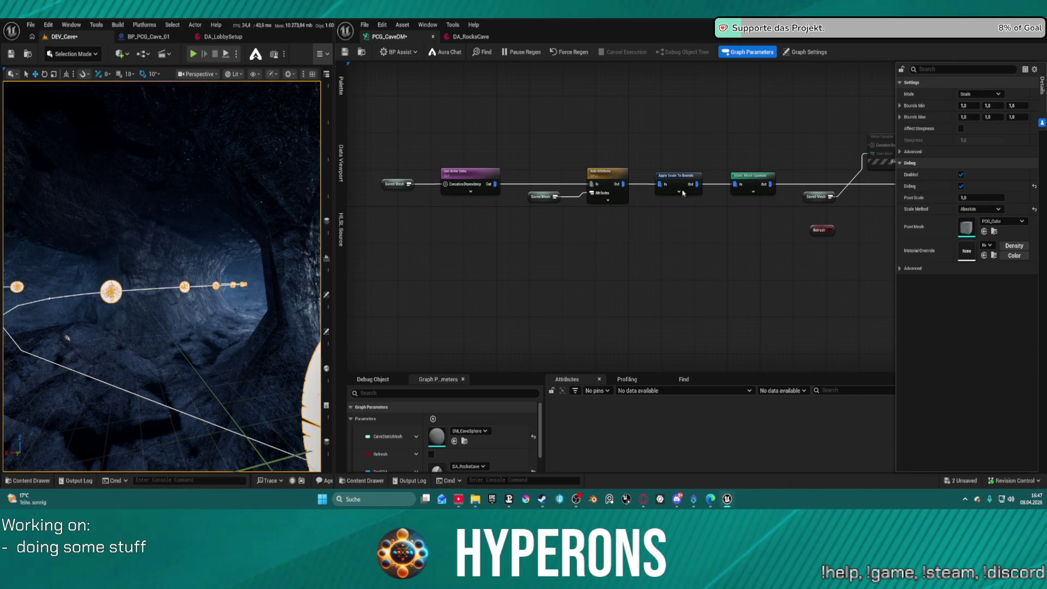
click(395, 184)
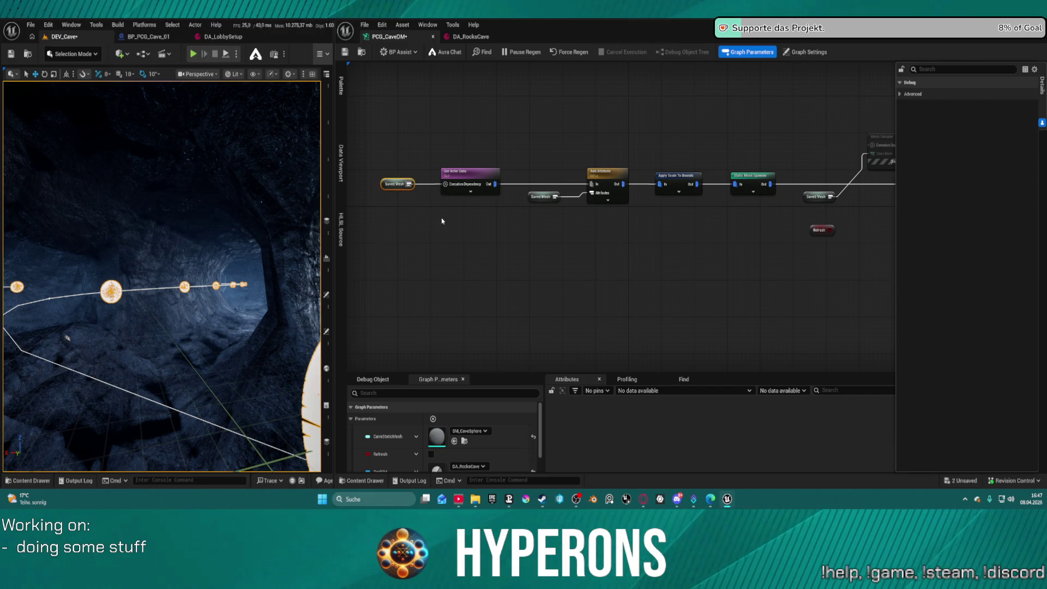
Step: Bring Copy Points, Gather and World Raycast into view and wire World Raycast's execution dependency toward Gather
mouse_move(764, 206)
mouse_down()
mouse_move(530, 238)
mouse_move(423, 234)
mouse_up()
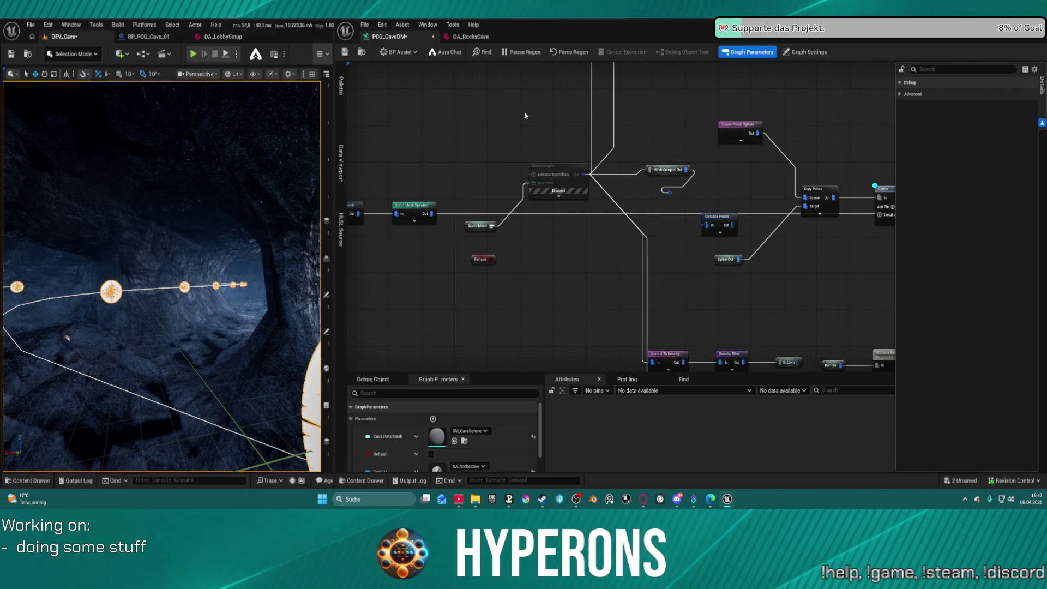
drag(593, 232, 361, 232)
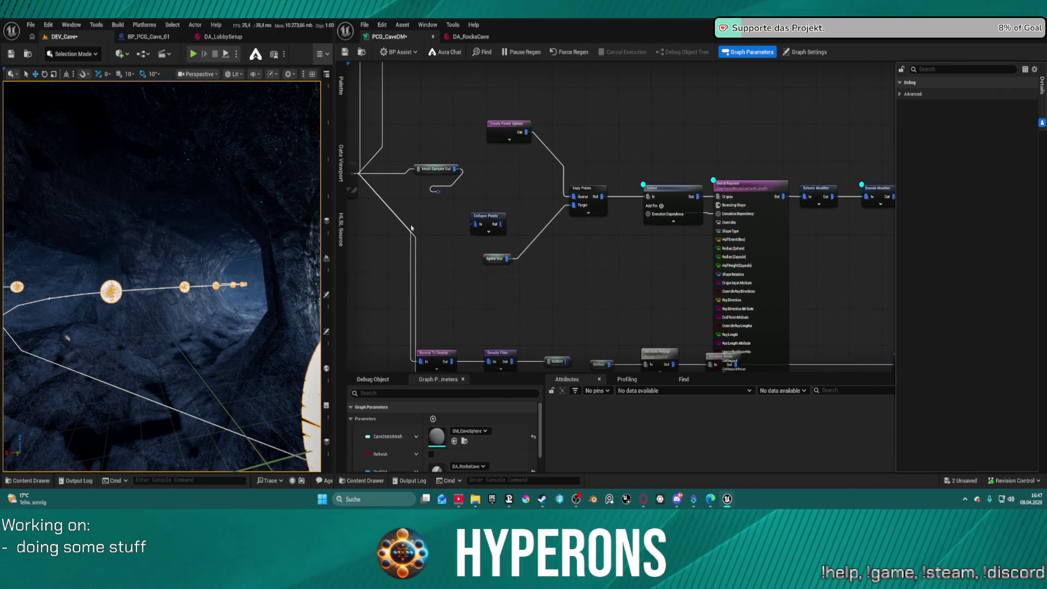
drag(717, 214, 648, 214)
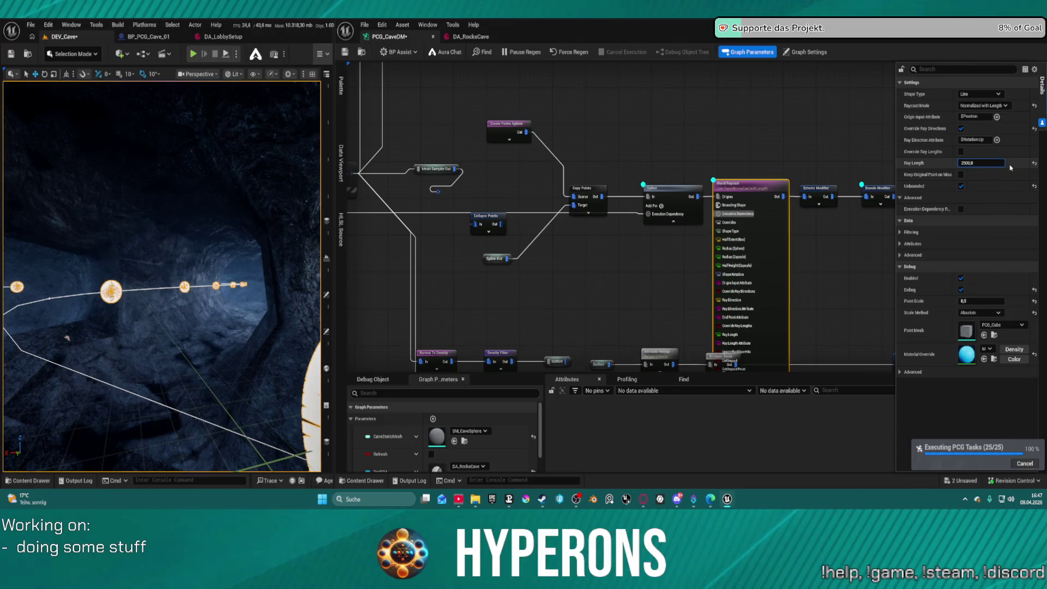
Step: Set World Raycast's Ray Length to 5000 and save the cave graph
text(5000)
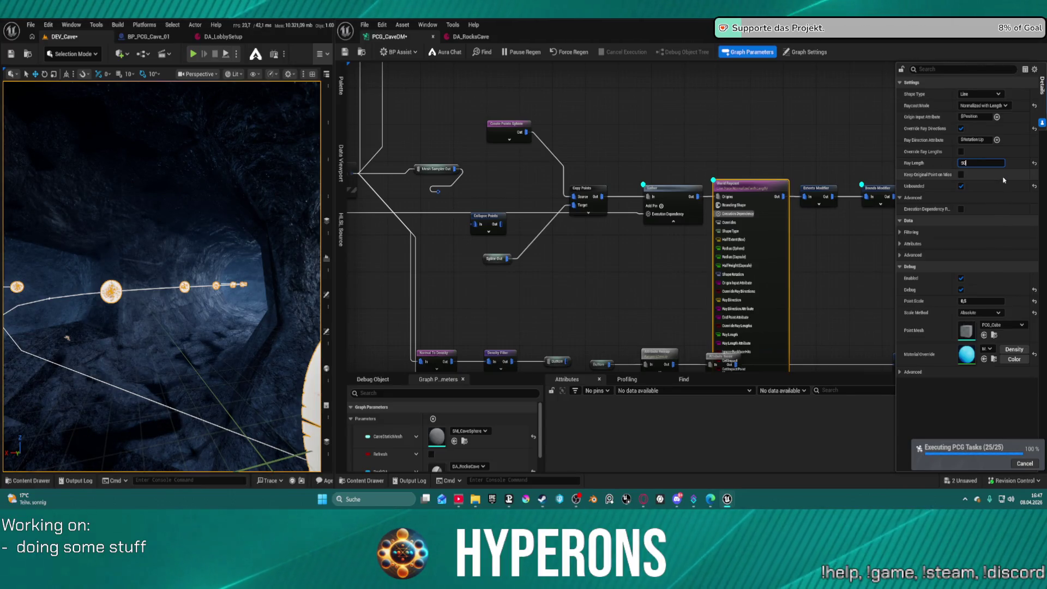
key(Return)
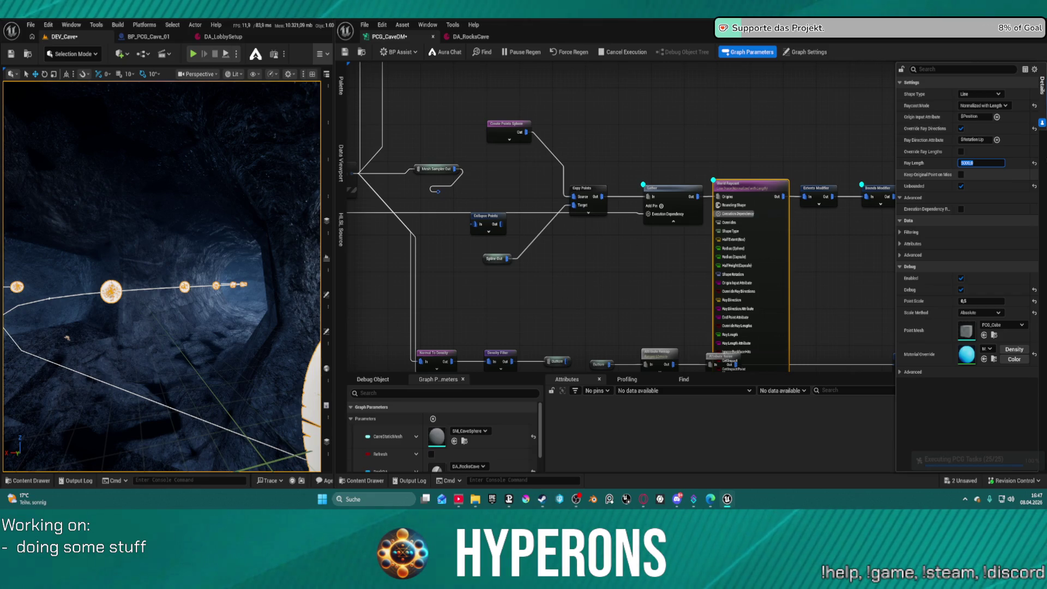
key(ctrl+s)
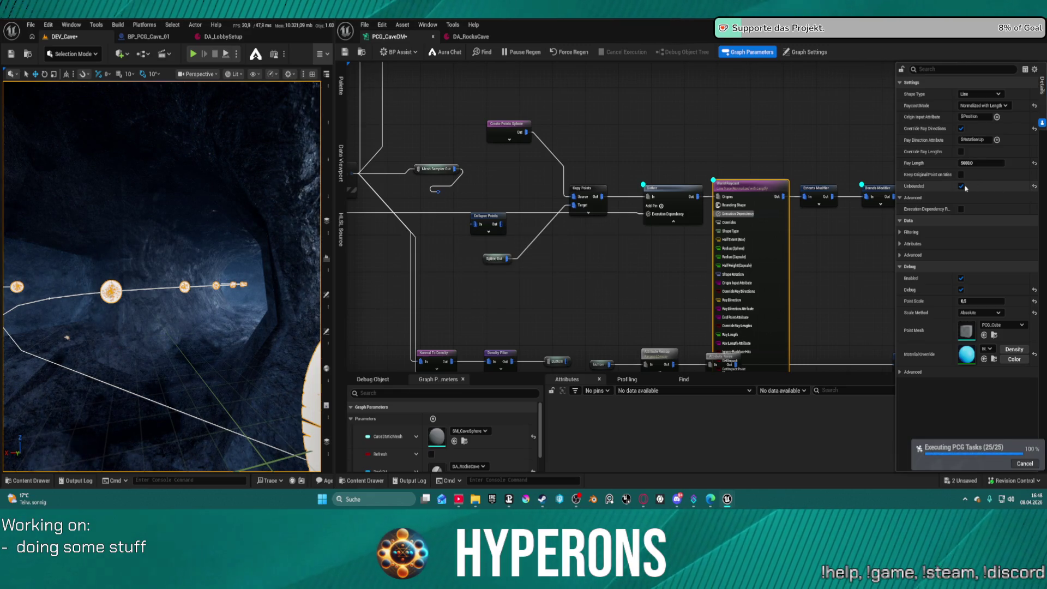
Step: Uncheck Unbounded on World Raycast, collapse its pin list, and save again
click(962, 186)
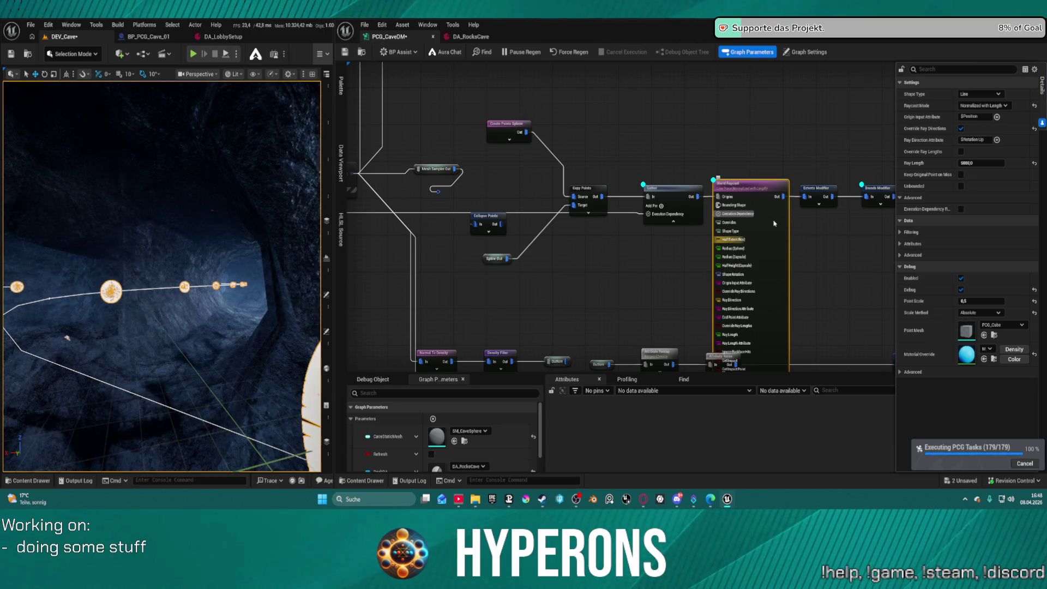
scroll(847, 238, down, 3)
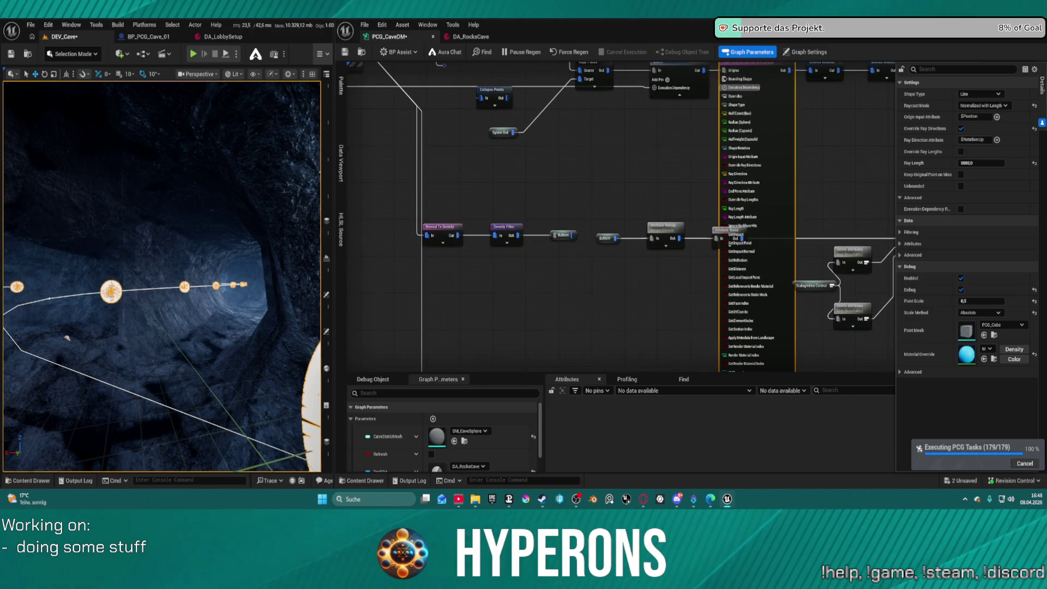
scroll(751, 273, down, 4)
click(751, 335)
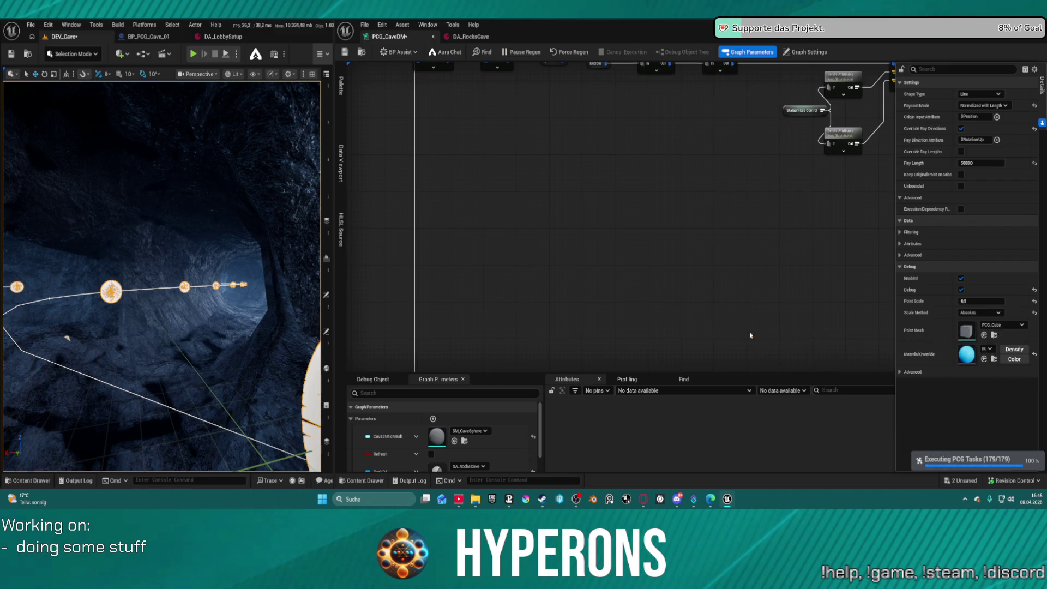
scroll(751, 335, up, 6)
mouse_move(553, 159)
mouse_down()
mouse_move(538, 183)
mouse_move(573, 215)
mouse_up()
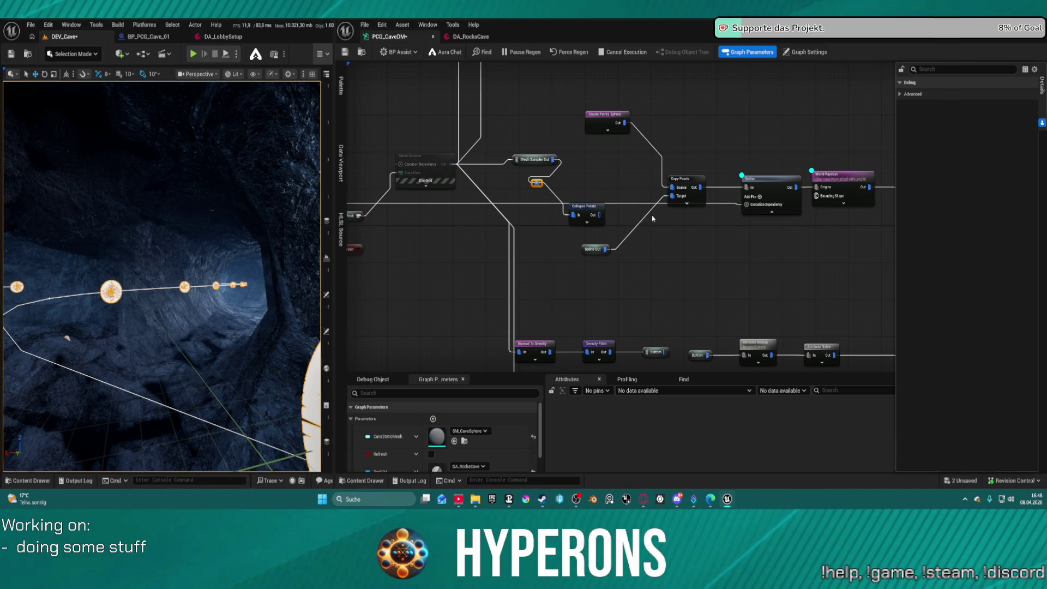
key(ctrl+s)
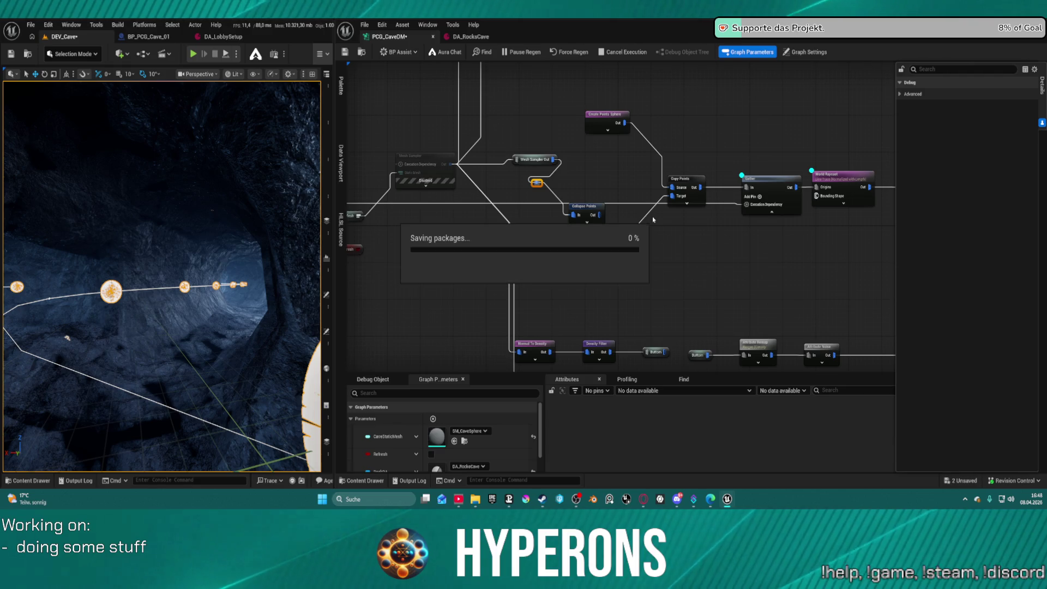
Step: Wire Collapse Points' Out into the Target pin of Copy Points and save
click(681, 186)
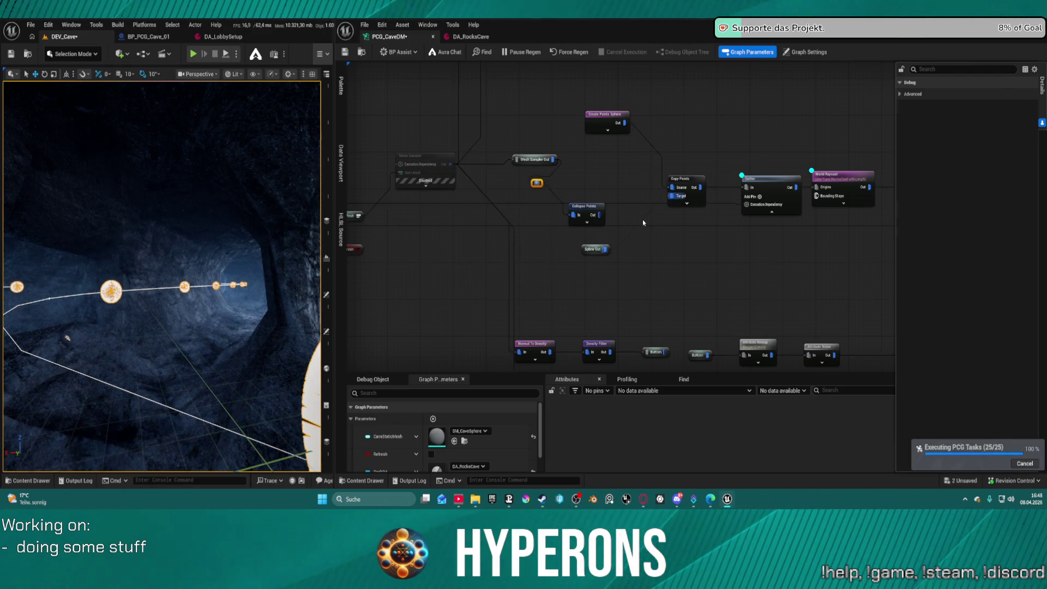
drag(599, 215, 625, 213)
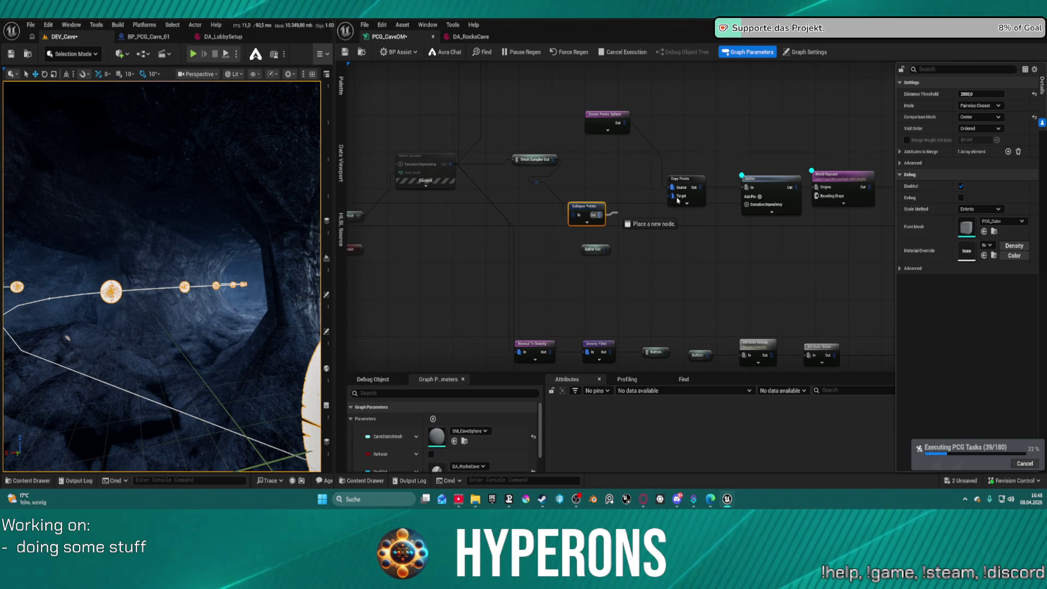
drag(678, 200, 677, 201)
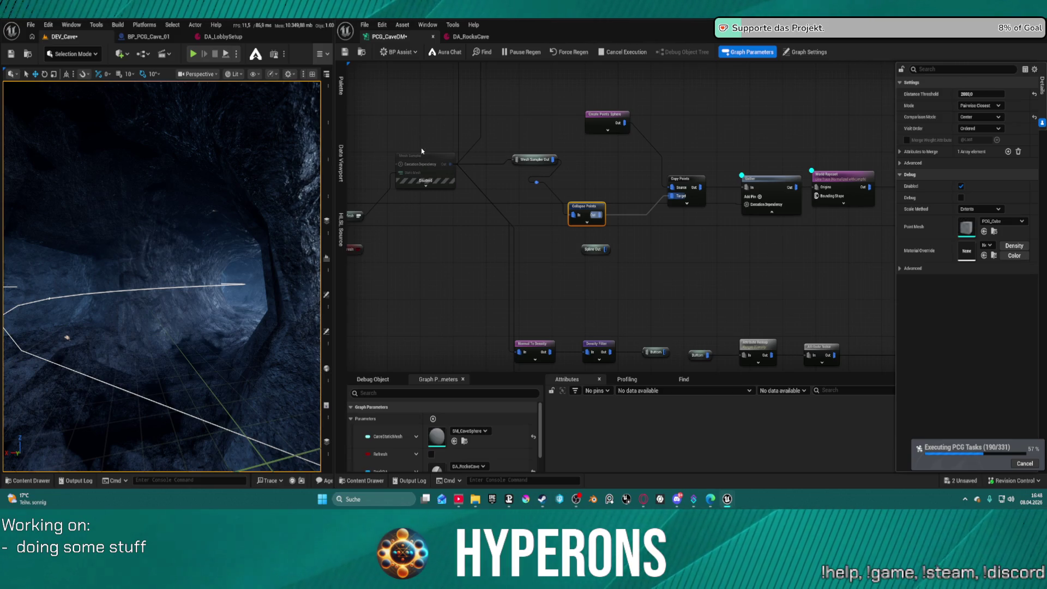
key(ctrl+s)
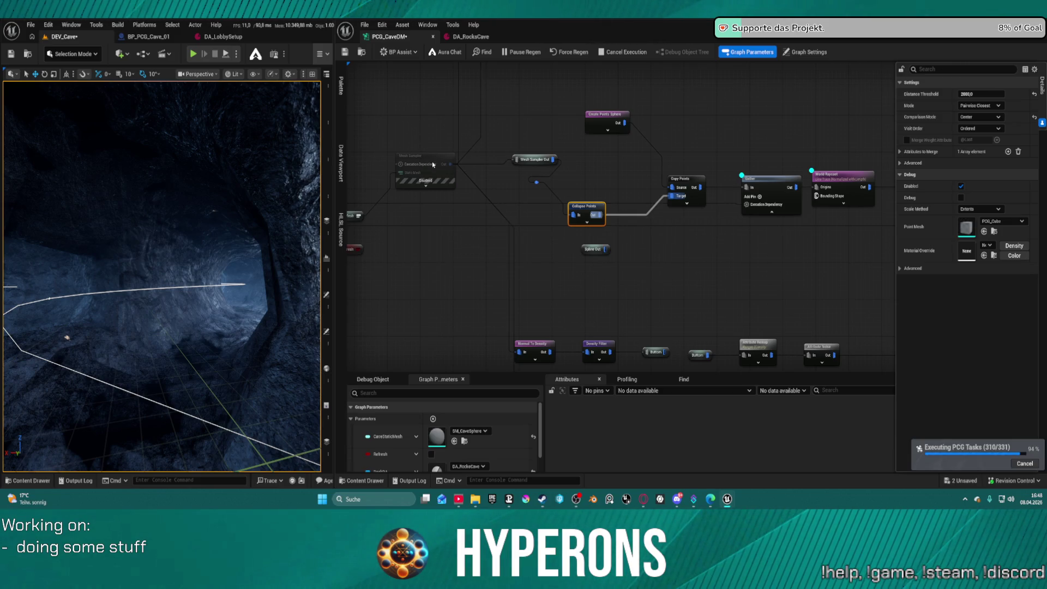
click(432, 162)
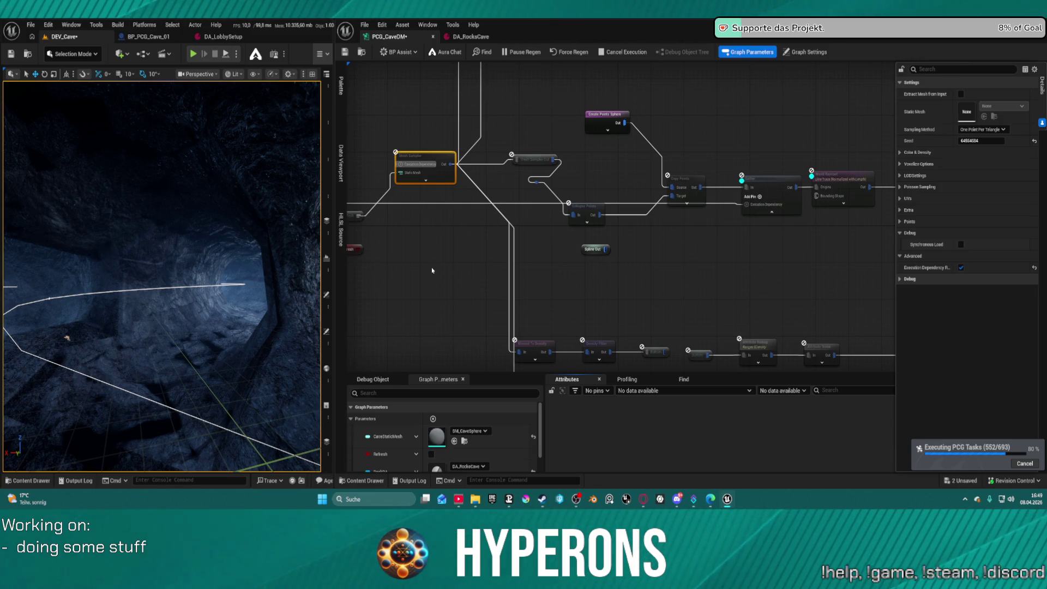
Step: Expand Mesh Sampler's pins, wire Static Mesh Spawner's Out into its Execution Dependency, and save
key(ctrl+s)
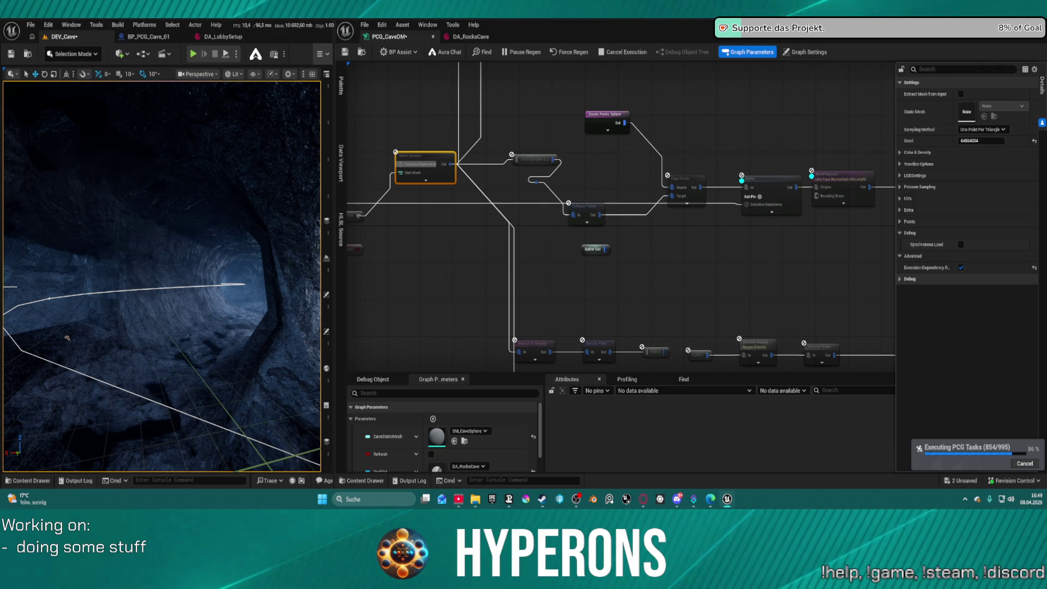
key(ctrl+s)
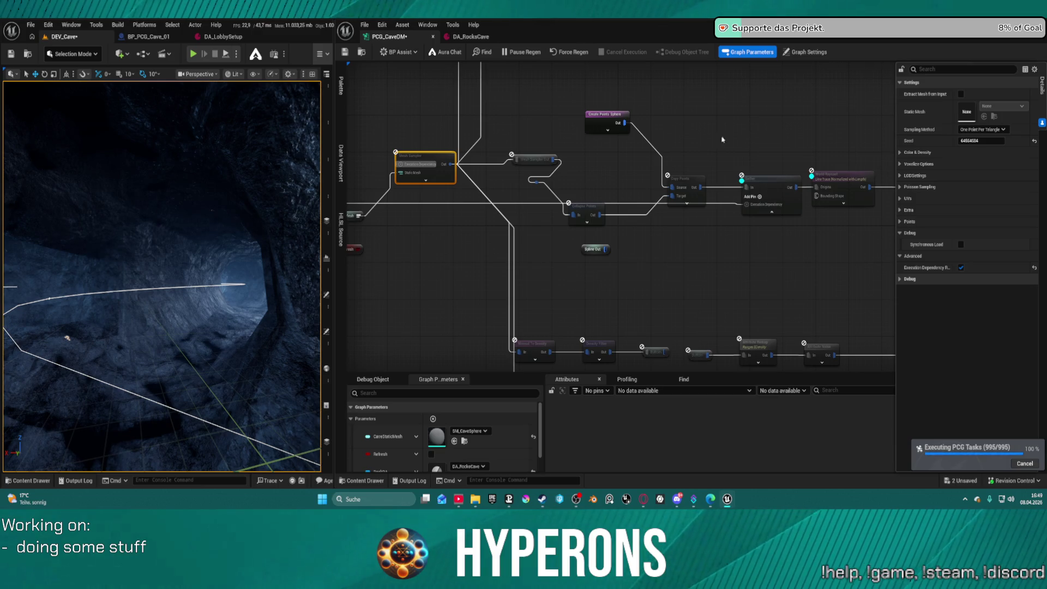
mouse_move(420, 251)
mouse_down()
mouse_move(512, 233)
mouse_move(654, 234)
mouse_up()
scroll(655, 188, up, 2)
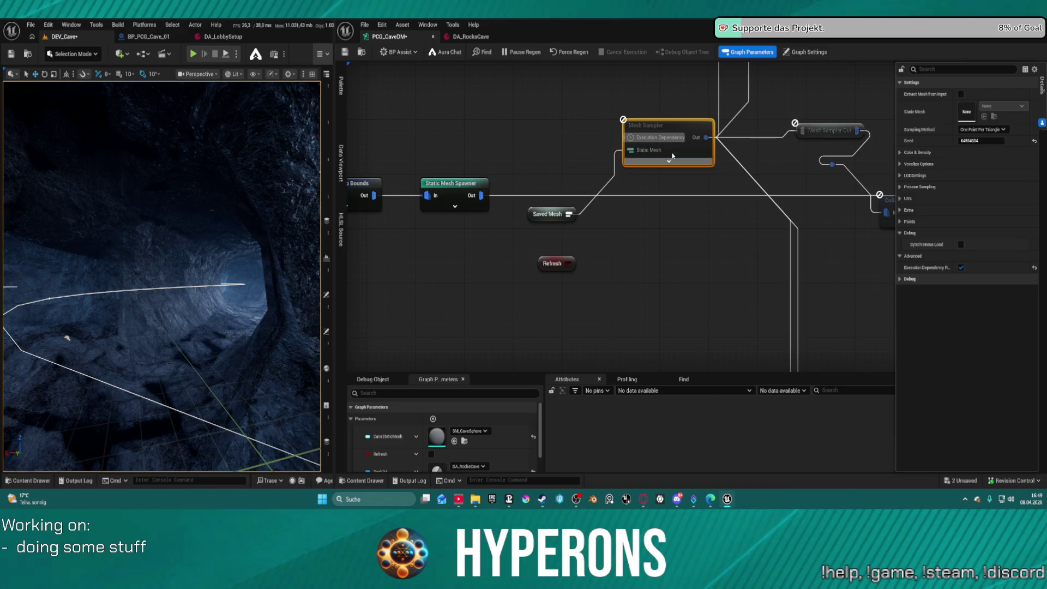
click(667, 162)
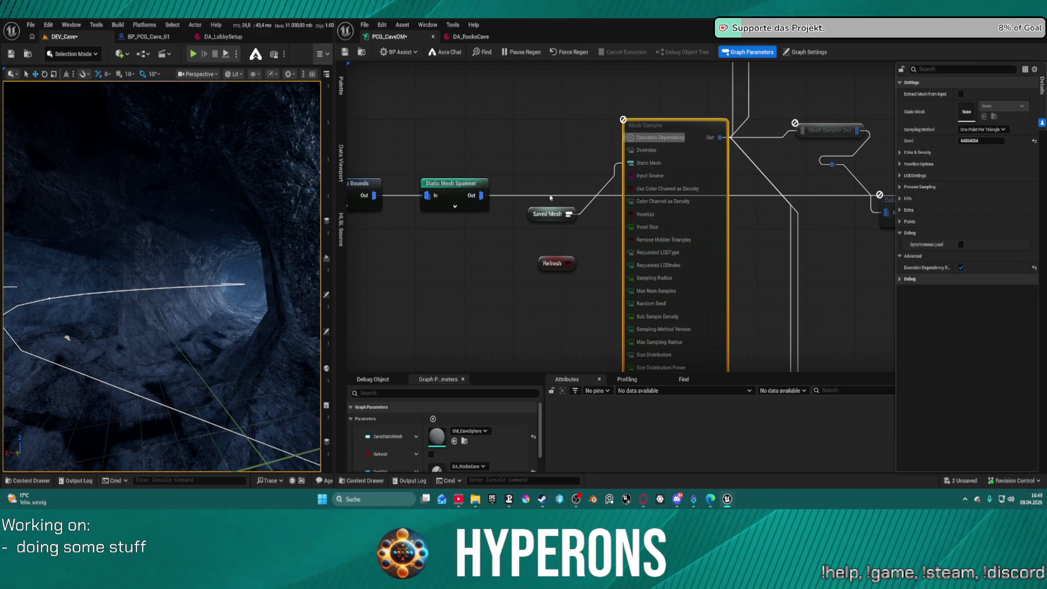
mouse_move(481, 195)
mouse_down()
mouse_move(578, 140)
mouse_move(630, 139)
mouse_up()
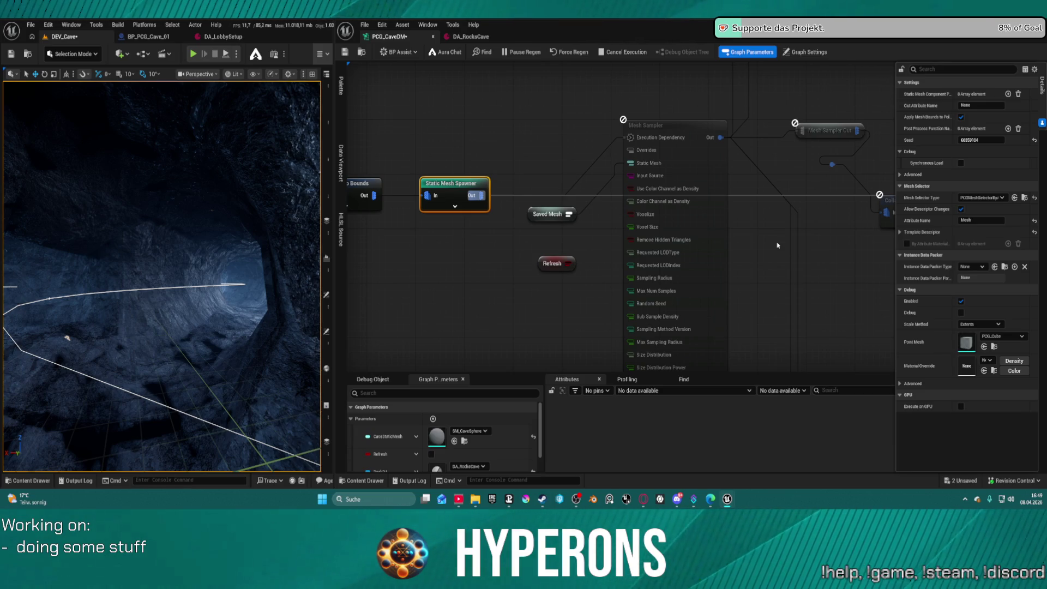
key(ctrl+s)
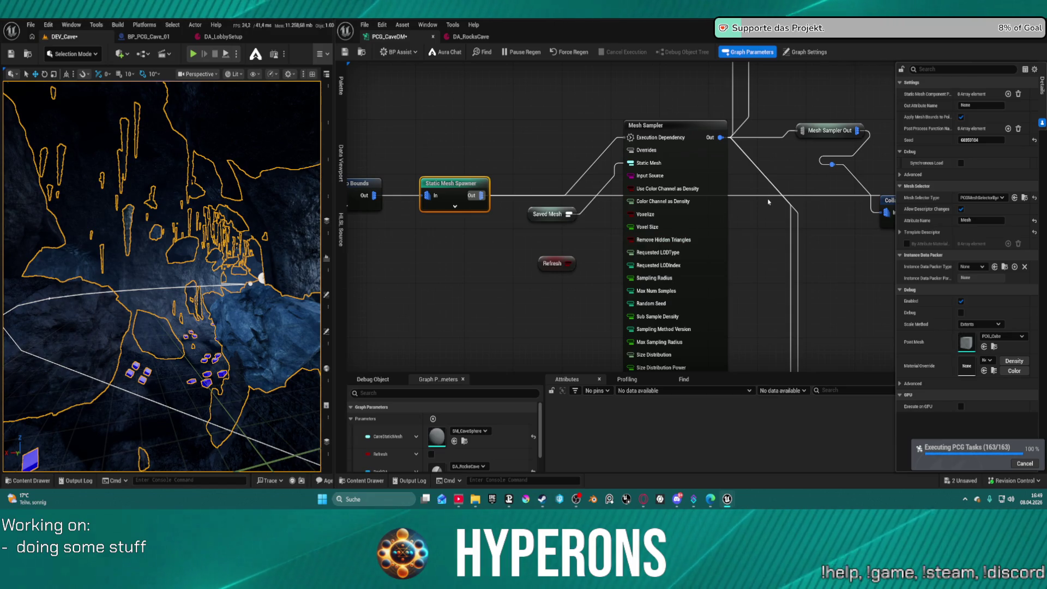
drag(915, 195, 648, 206)
Step: Inspect the Gather and World Raycast node settings and save the cave graph
mouse_move(879, 177)
mouse_down()
mouse_move(616, 178)
mouse_move(641, 179)
mouse_up()
click(640, 179)
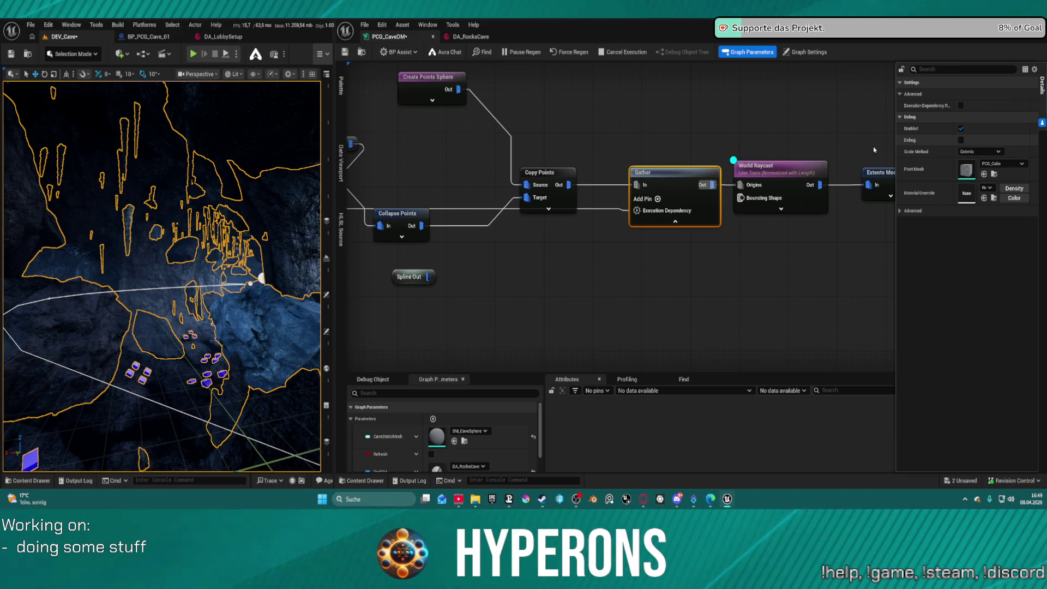
click(795, 171)
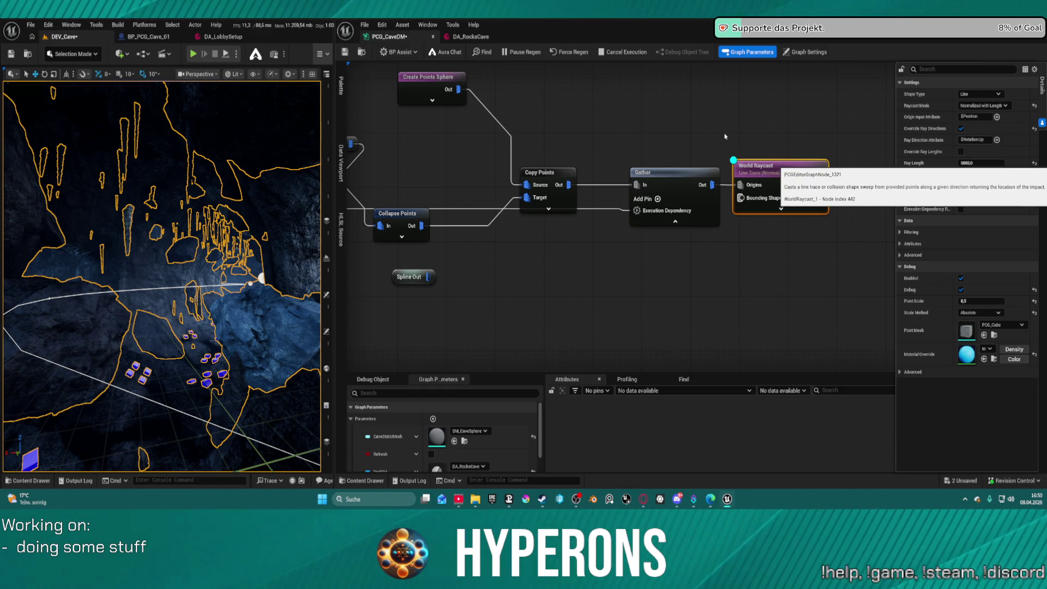
key(ctrl+s)
Step: Box-select the raycast branch from Create Points Sphere onward and remove it from the graph
scroll(682, 136, down, 8)
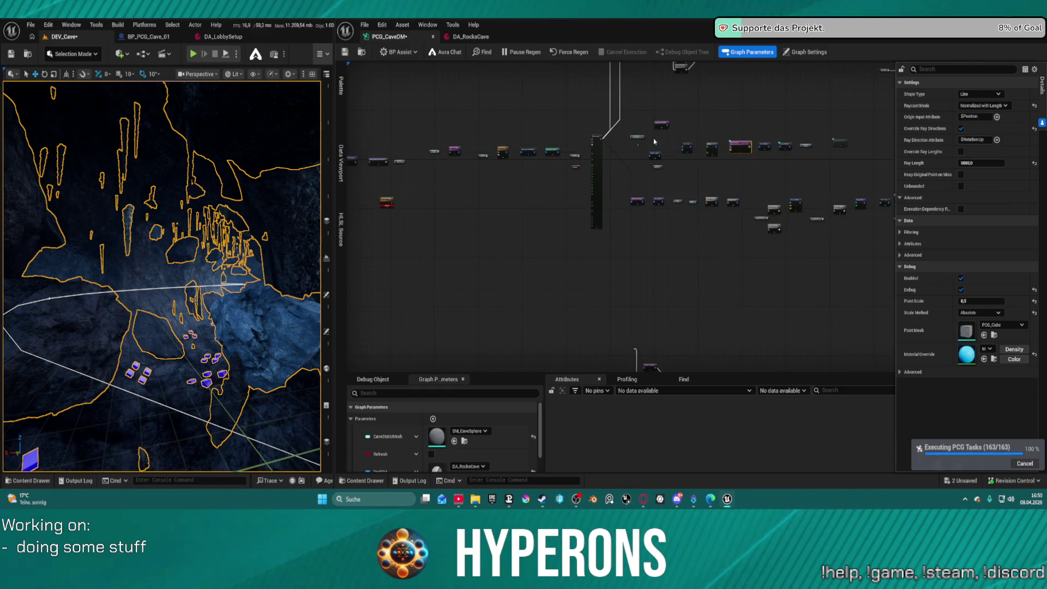
scroll(580, 218, up, 10)
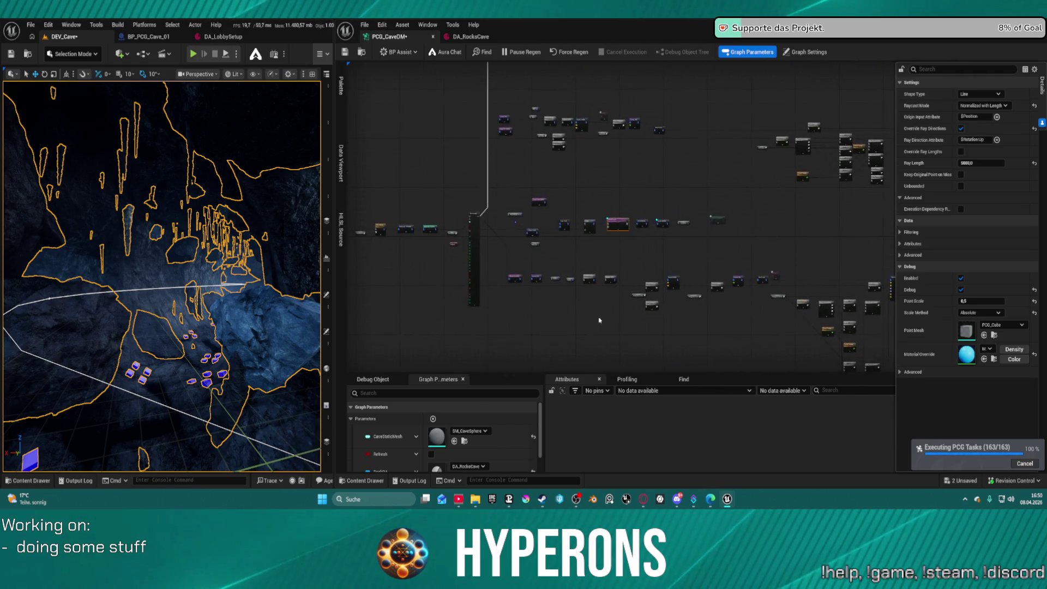
scroll(580, 218, down, 5)
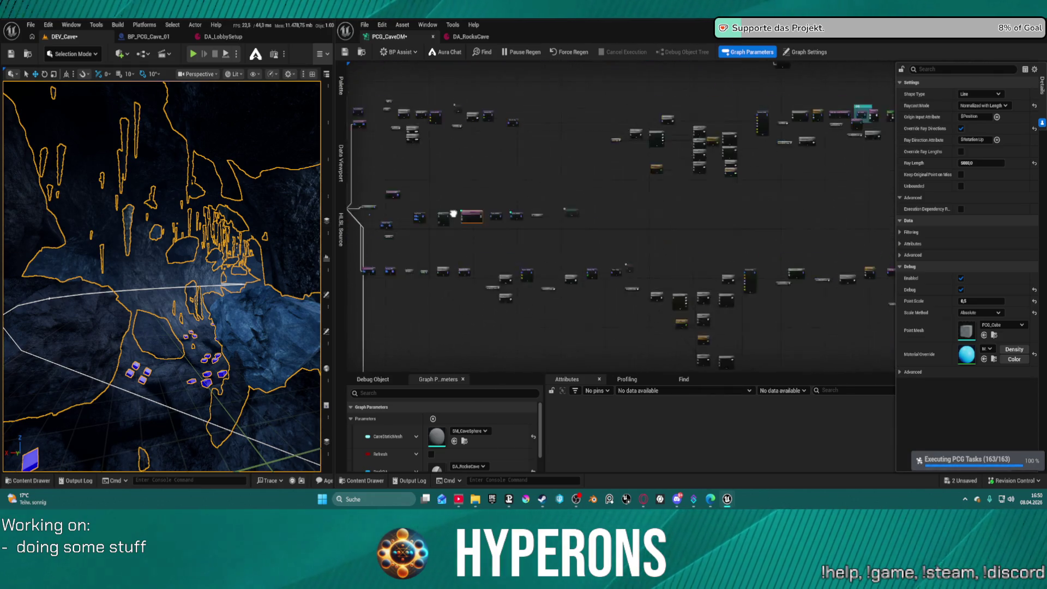
scroll(650, 238, up, 5)
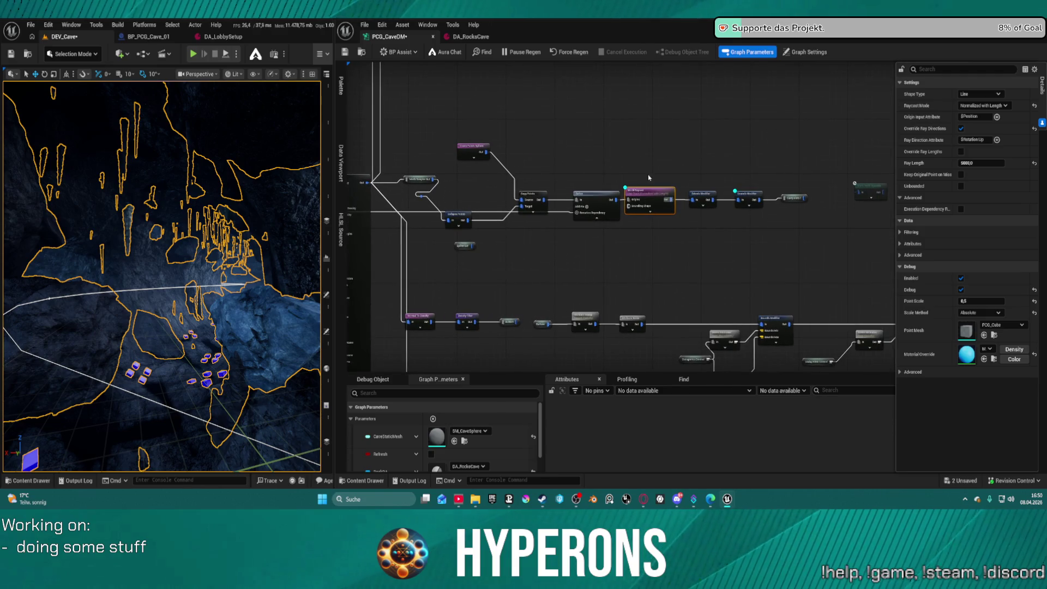
mouse_move(443, 122)
mouse_down()
mouse_move(581, 233)
mouse_move(785, 265)
mouse_up()
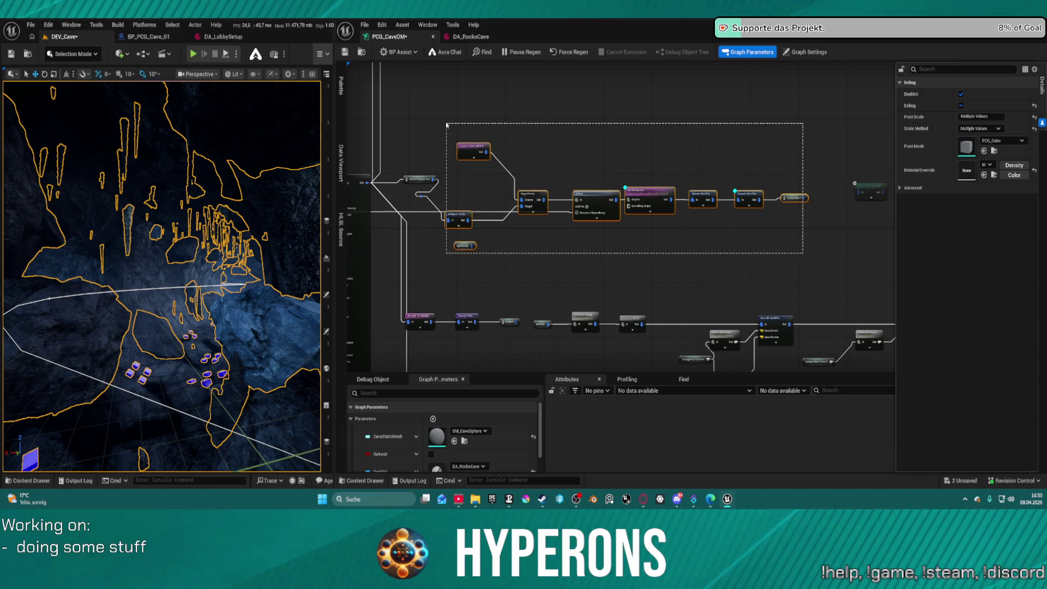
key(Delete)
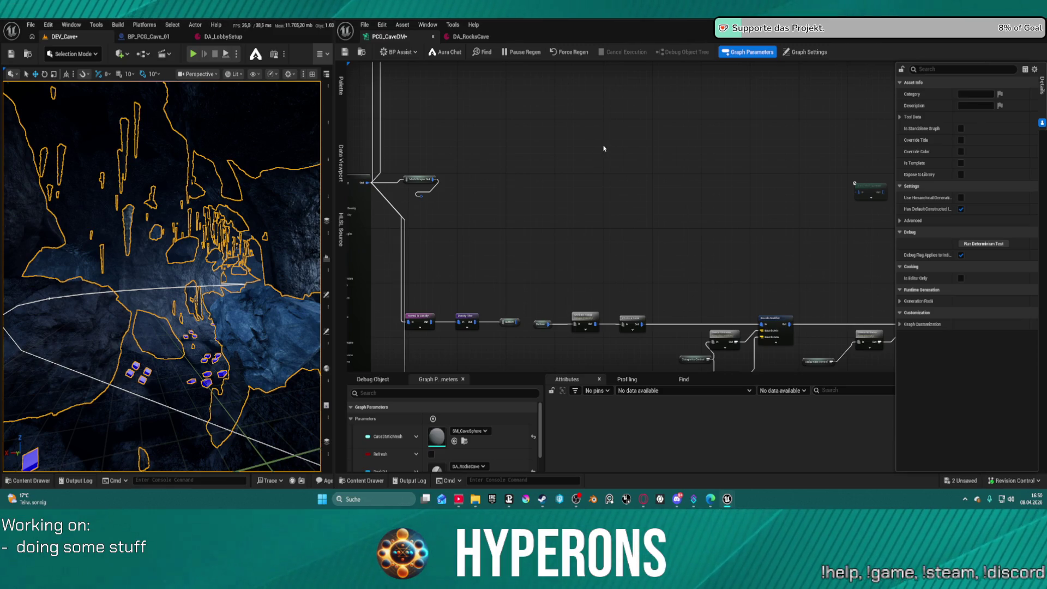
Step: Paste the copied sphere, Copy Points and raycast node chain and save the graph
key(ctrl+v)
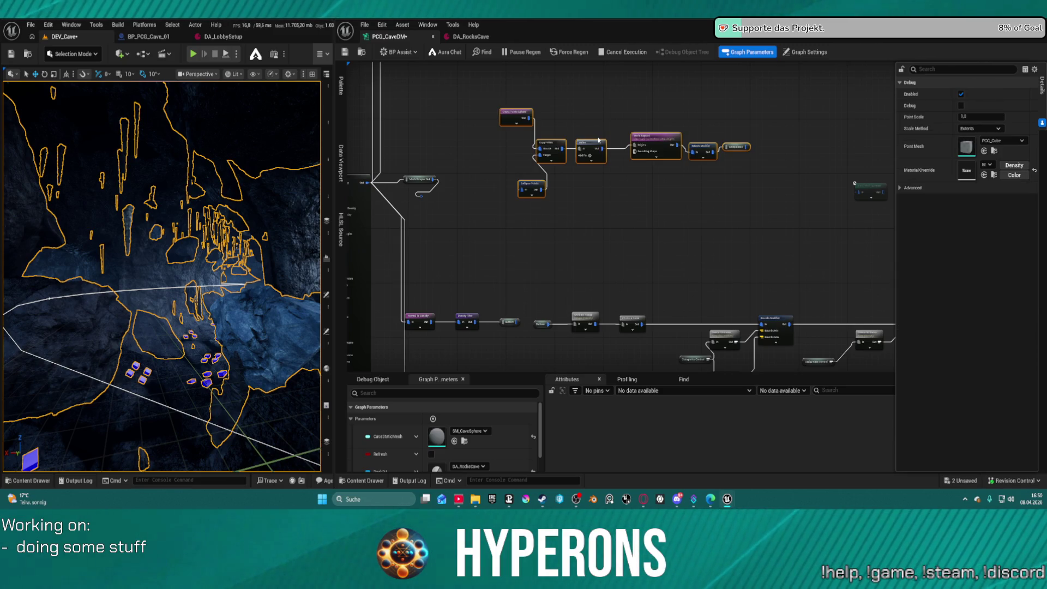
scroll(544, 167, up, 3)
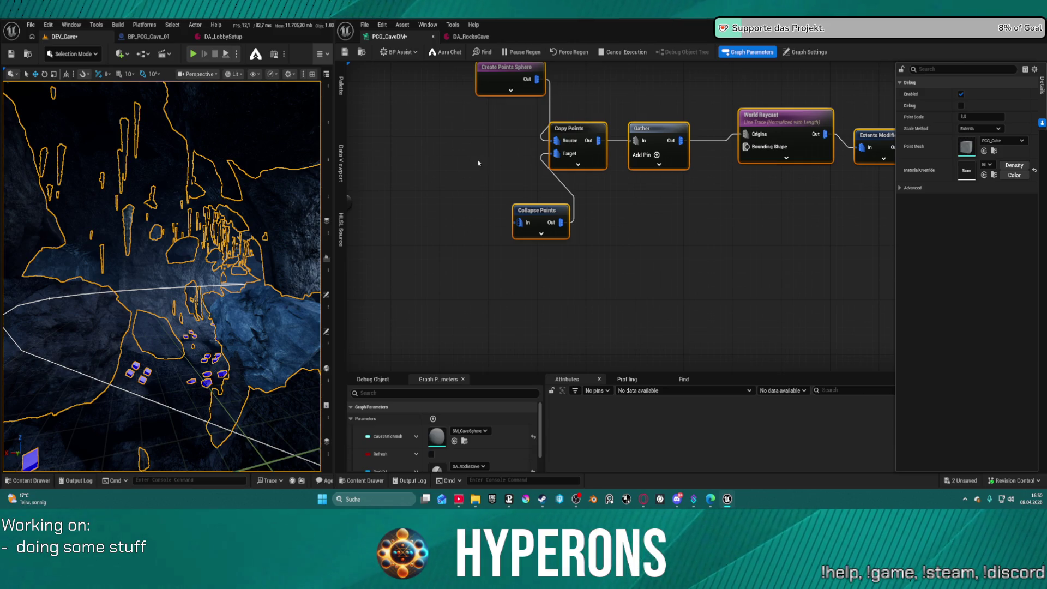
key(ctrl+s)
Step: Expose Gather's Execution Dependency pin and start wiring the reroute into the pasted chain
click(660, 167)
scroll(556, 152, down, 3)
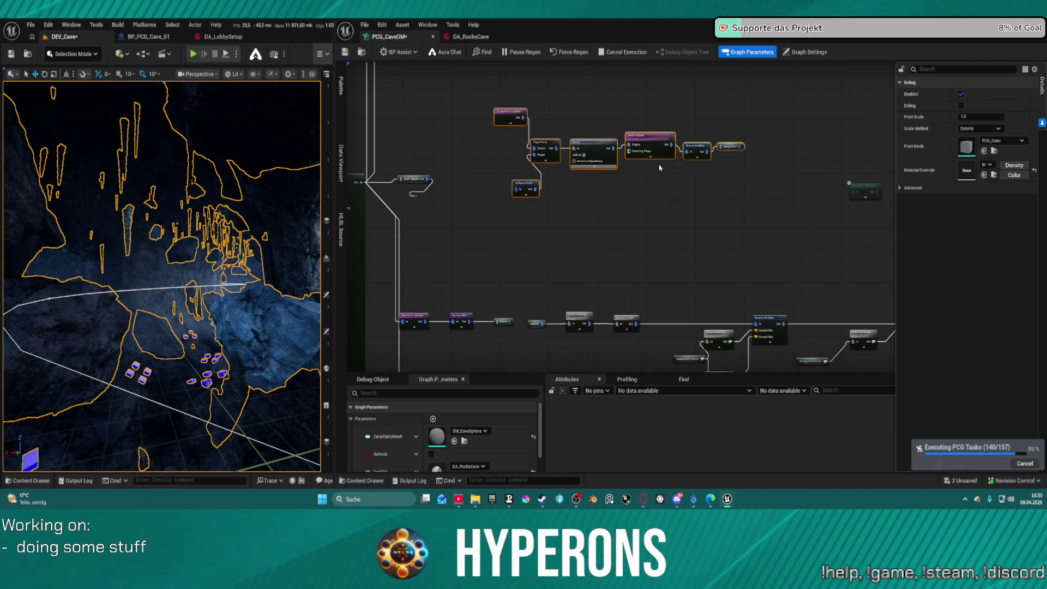
scroll(514, 175, up, 3)
drag(515, 176, 644, 167)
drag(809, 131, 491, 202)
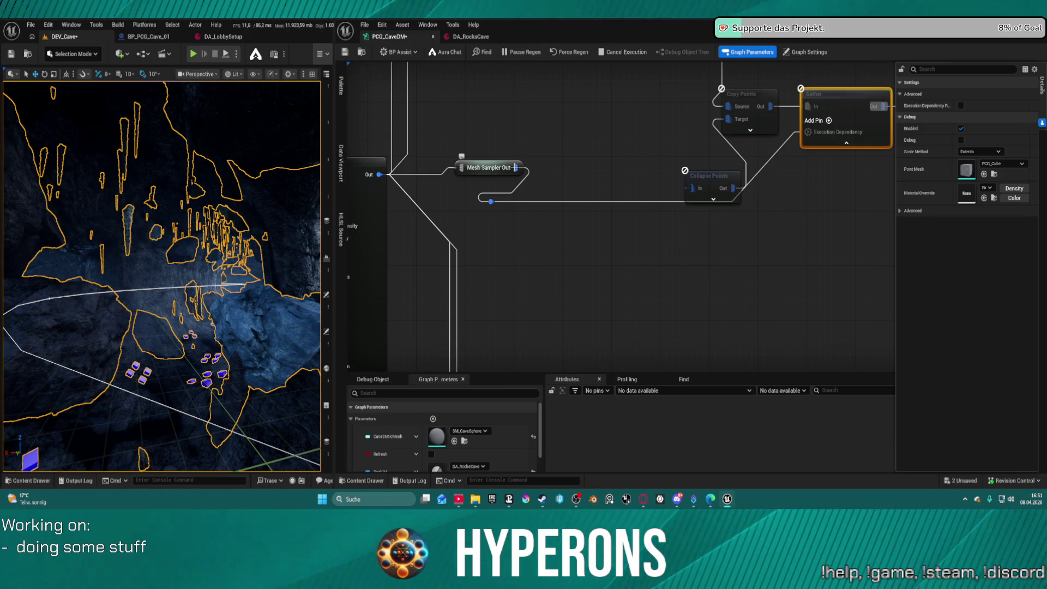
Step: Connect the Mesh Sampler Out reroute to Collapse Points' In pin and save
drag(694, 191, 691, 188)
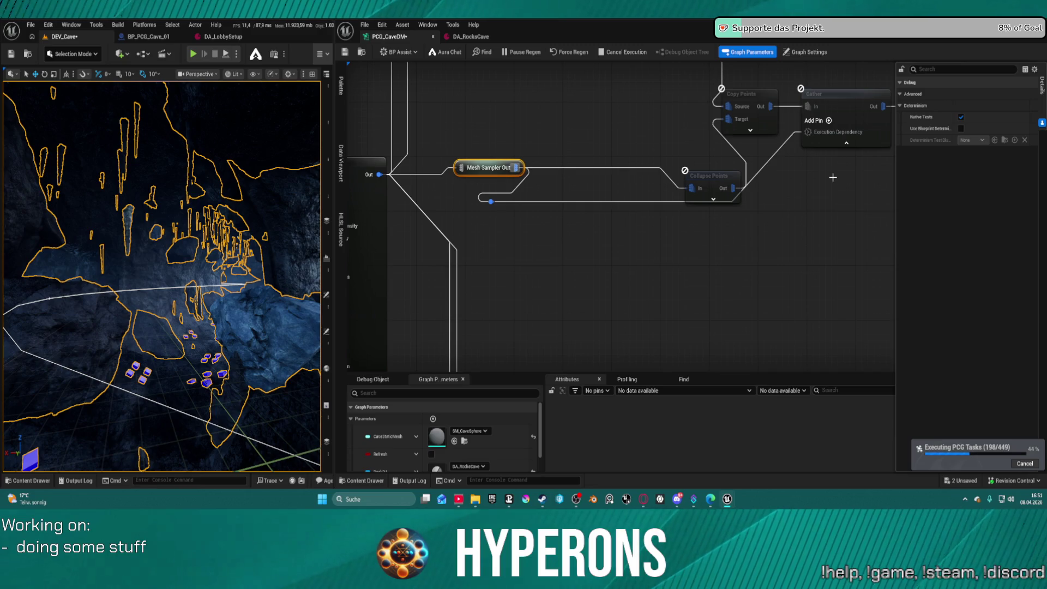
key(ctrl+s)
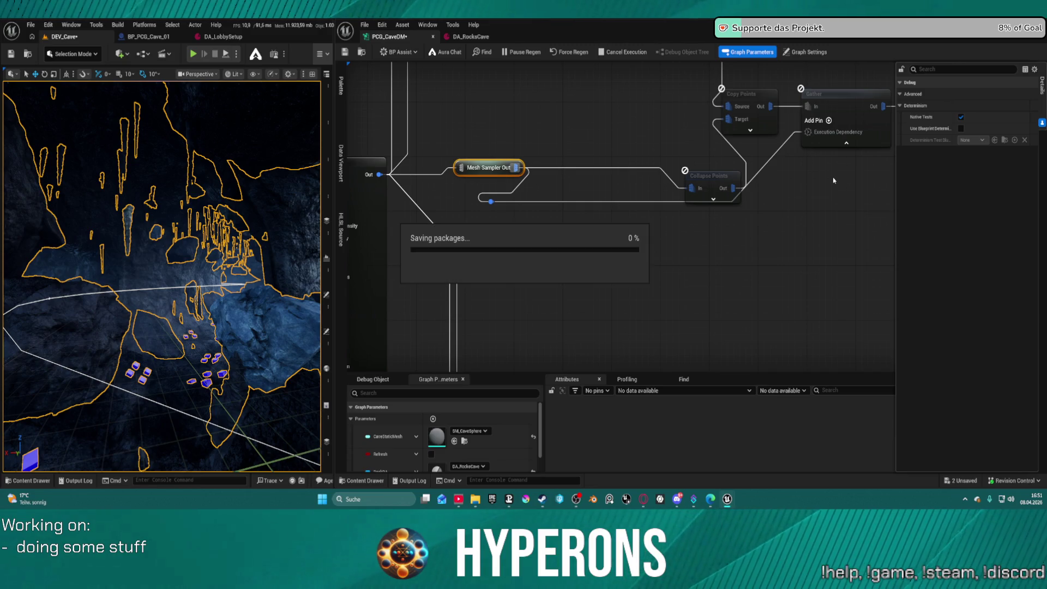
drag(850, 192, 385, 223)
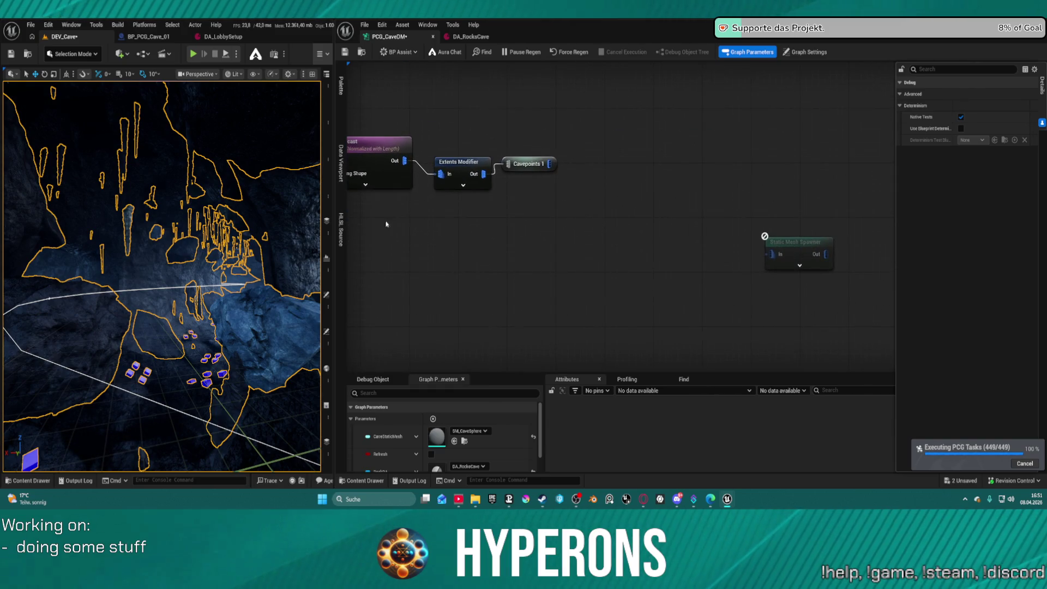
Step: Enable Debug on Extents Modifier, save, and view the debug points in the cave
click(476, 162)
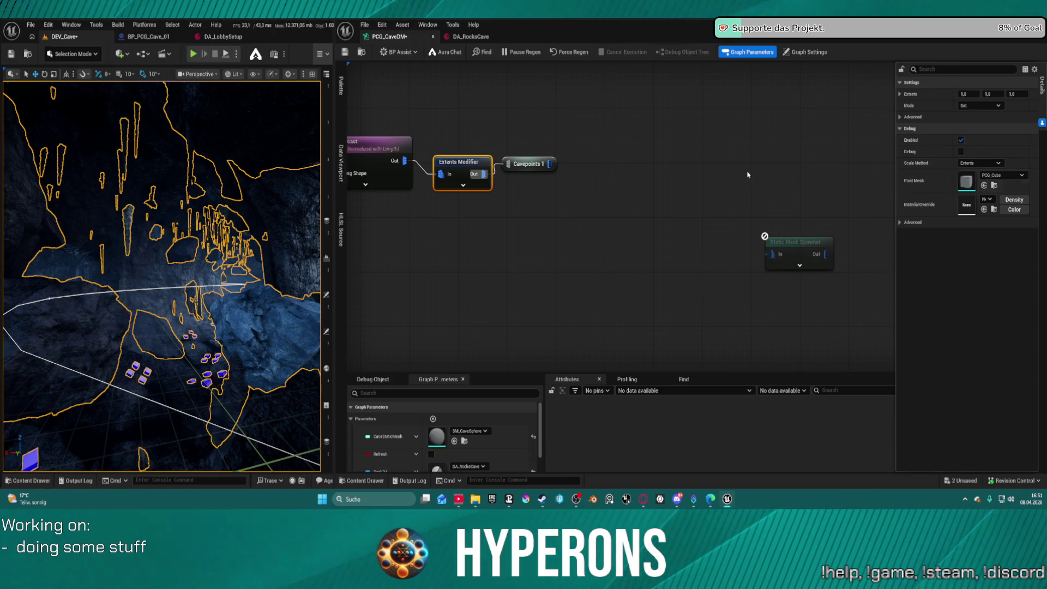
key(d)
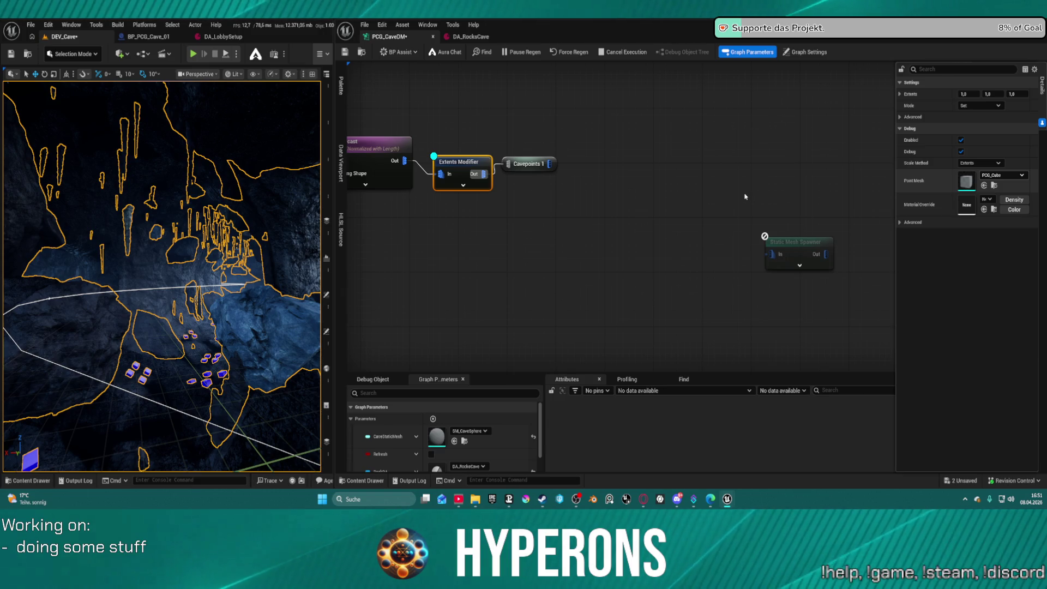
key(ctrl+s)
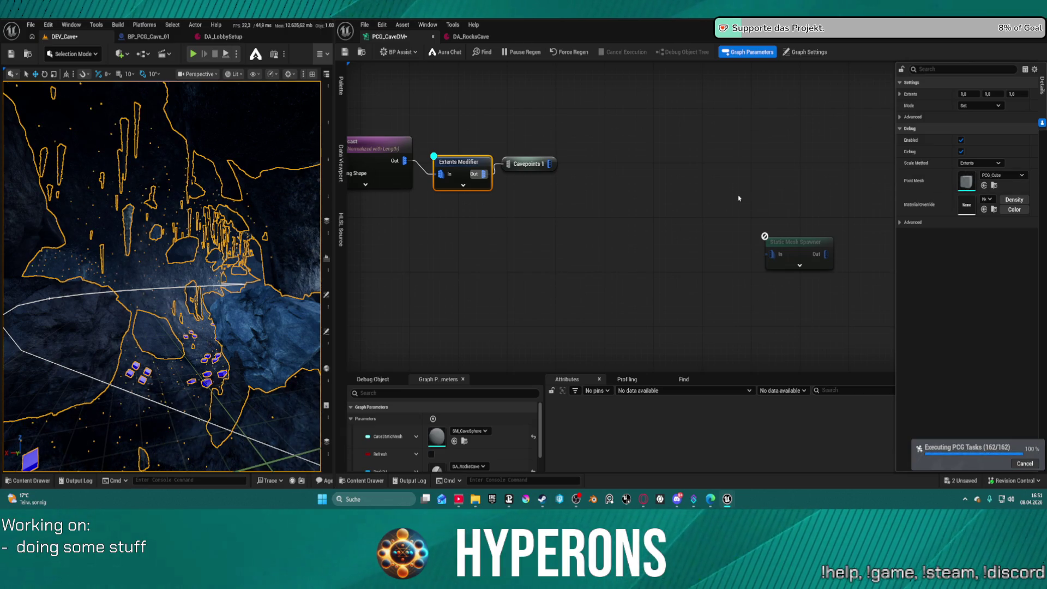
mouse_move(163, 272)
mouse_down()
mouse_move(185, 283)
mouse_move(199, 229)
mouse_move(331, 168)
mouse_up()
Step: Move the Collapse Points node up and to the left near Copy Points and Gather
mouse_move(479, 203)
mouse_down()
mouse_move(795, 187)
mouse_move(636, 177)
mouse_move(555, 188)
mouse_move(551, 200)
mouse_move(610, 215)
mouse_move(518, 235)
mouse_up()
scroll(637, 177, down, 1)
drag(643, 245, 562, 173)
Step: Pause graph regeneration and delete the stray reroute point
drag(519, 220, 731, 251)
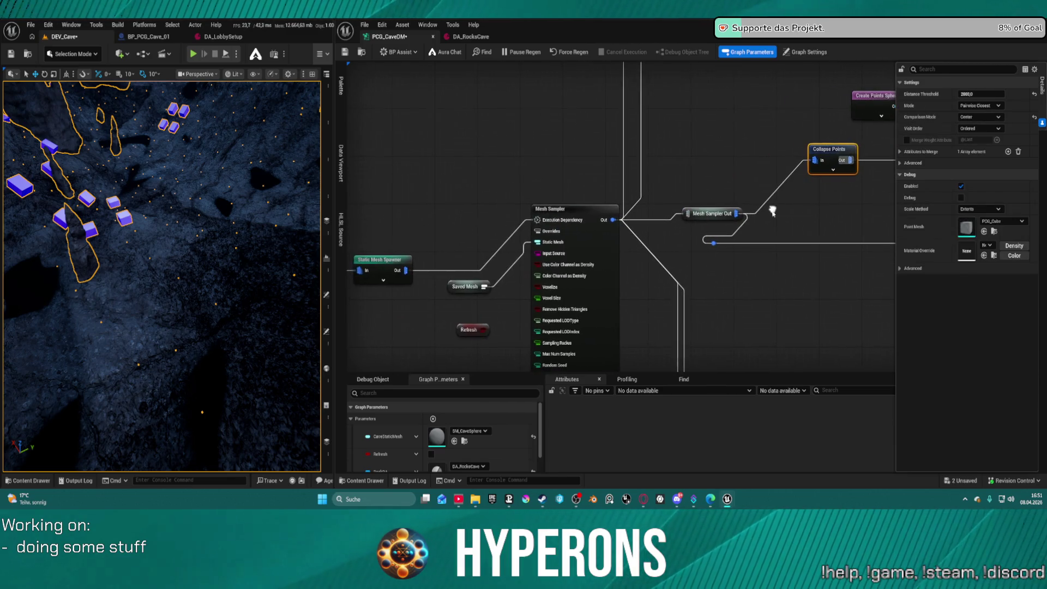
click(518, 51)
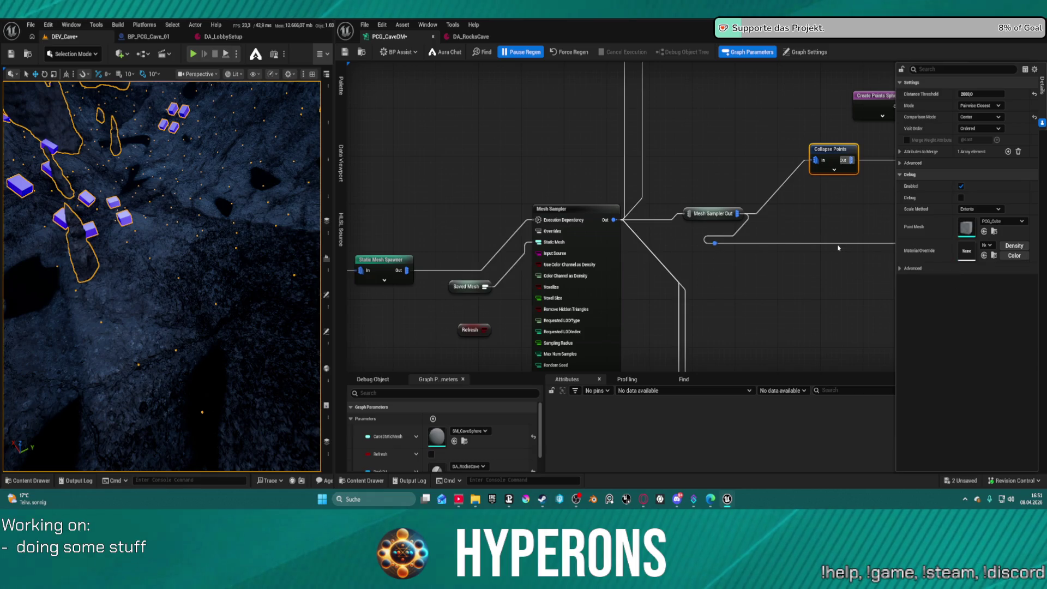
click(715, 243)
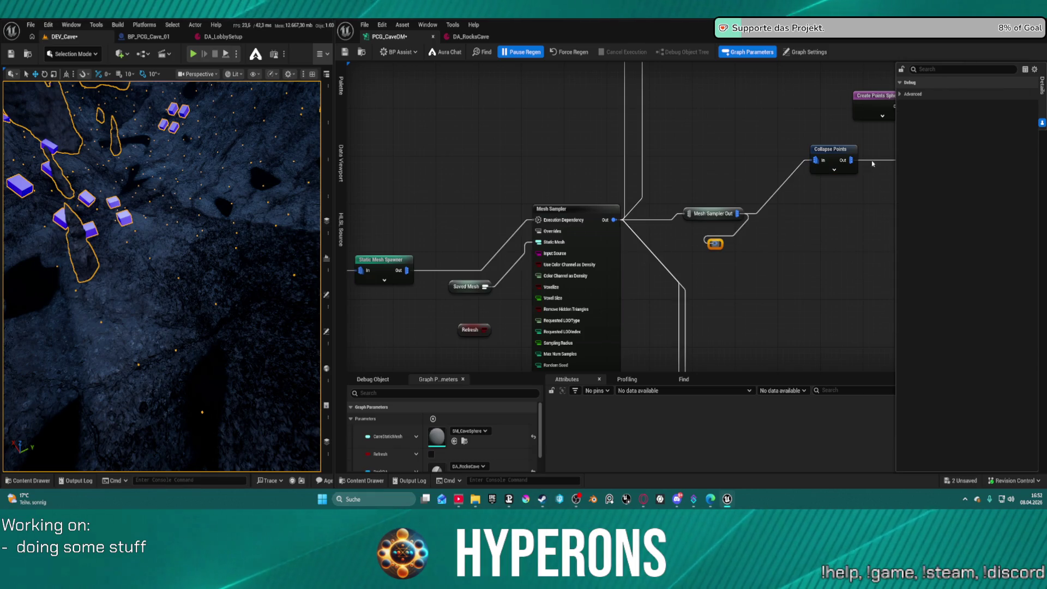
key(Delete)
Step: Wire Static Mesh Spawner's Out into Gather's Execution Dependency pin
click(831, 152)
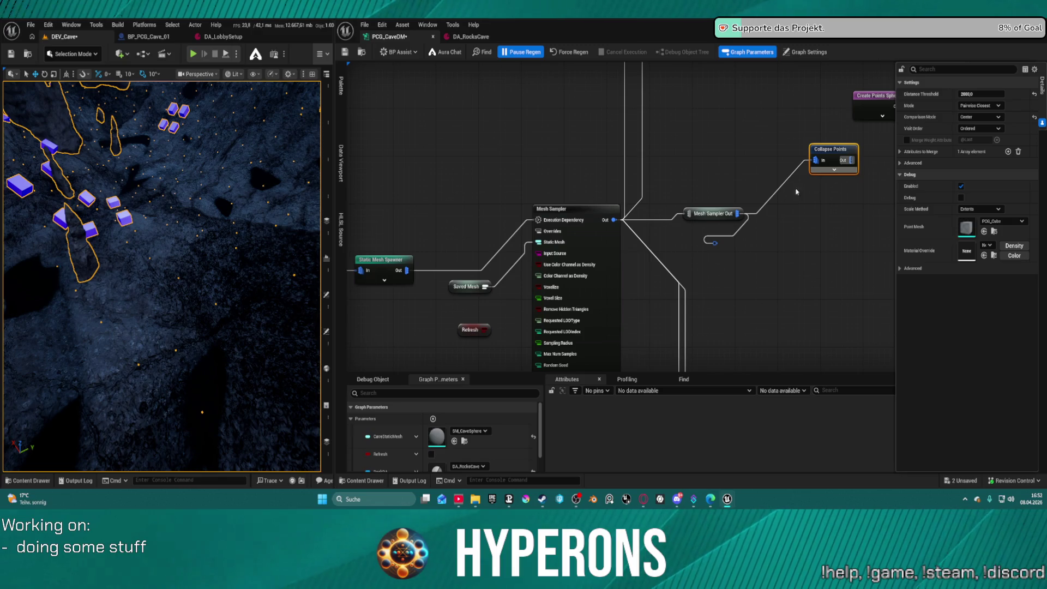
mouse_move(409, 271)
mouse_down()
mouse_move(445, 285)
mouse_move(882, 227)
mouse_move(876, 152)
mouse_move(568, 210)
mouse_move(603, 185)
mouse_up()
drag(533, 171, 412, 211)
Step: Wire the SplineOut named reroute into Copy Points' Target input and save the graph
text(spline)
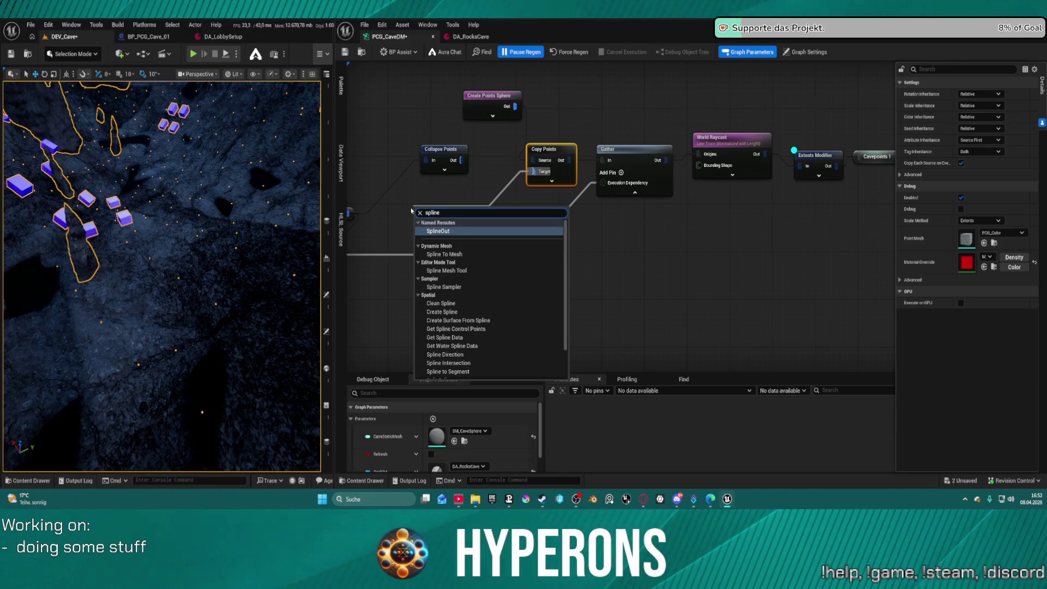
text( spa)
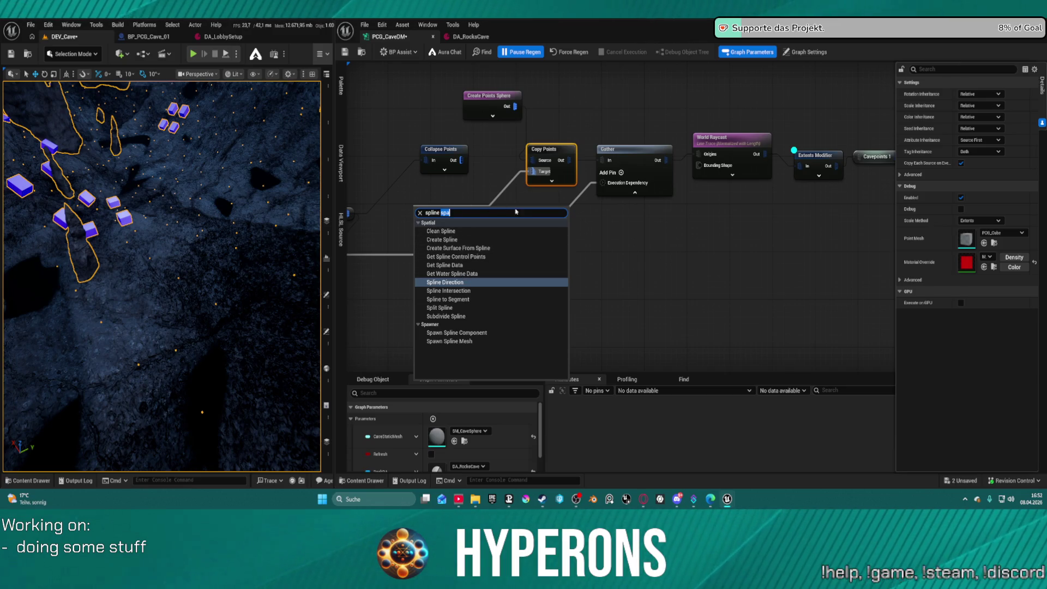
key(BackSpace)
key(Escape)
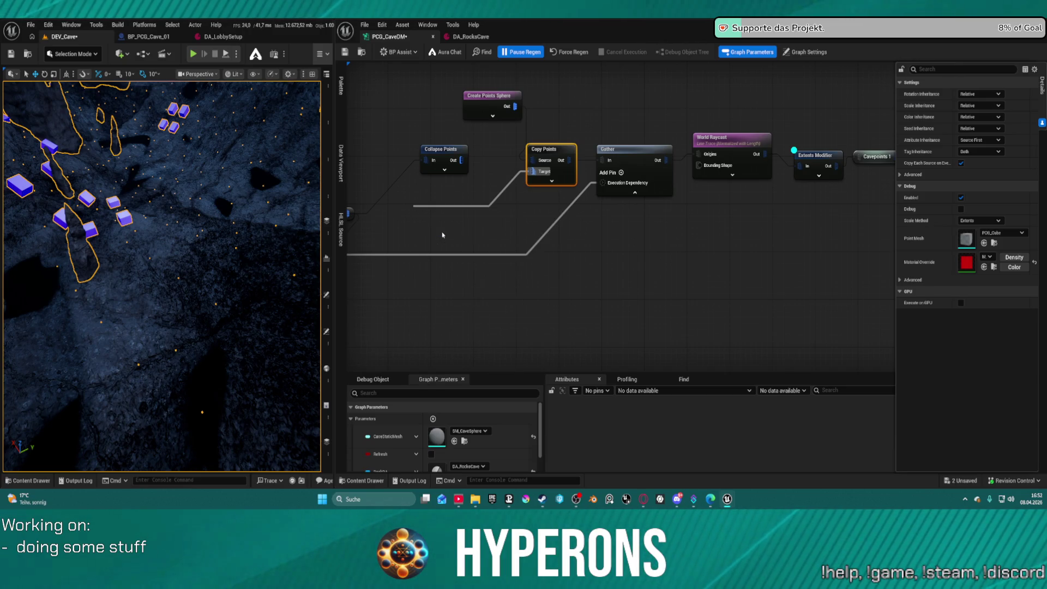
drag(445, 213, 526, 177)
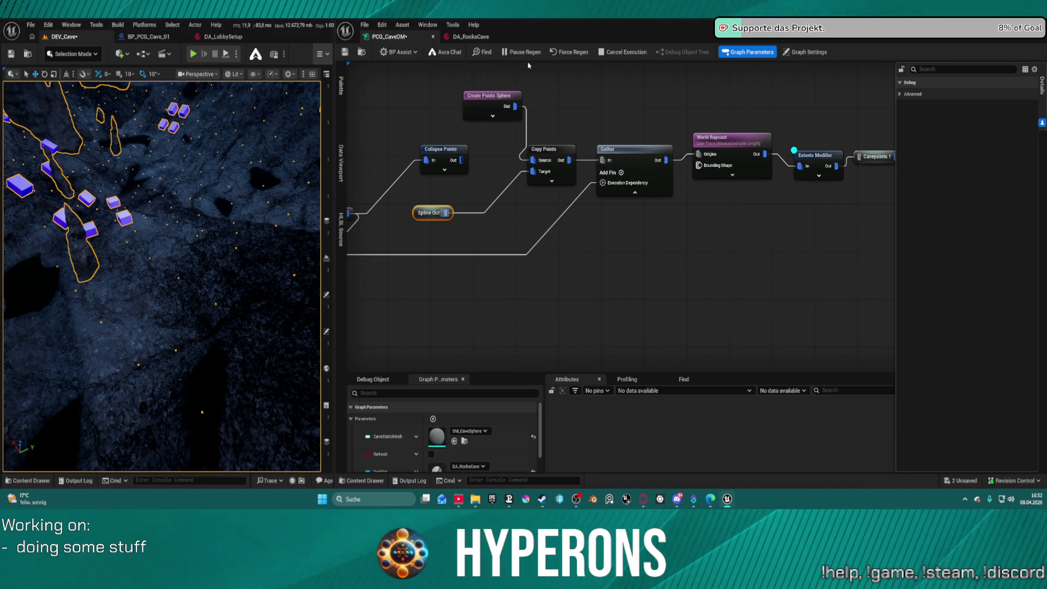
key(ctrl+s)
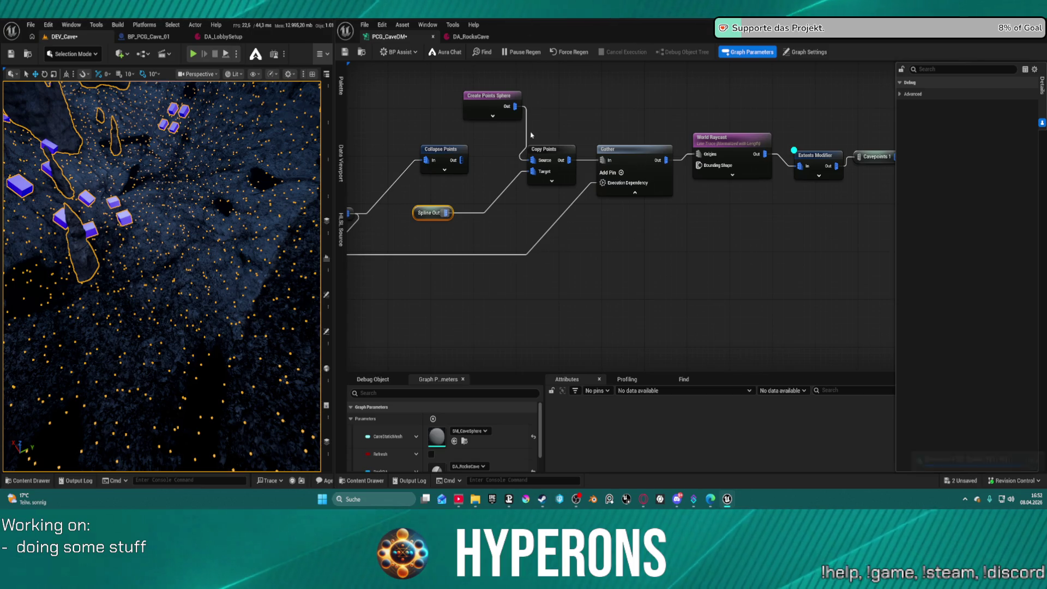
Step: Reposition the Spline Out and Create Points Sphere nodes right next to Copy Points
drag(420, 211, 485, 190)
drag(507, 108, 501, 127)
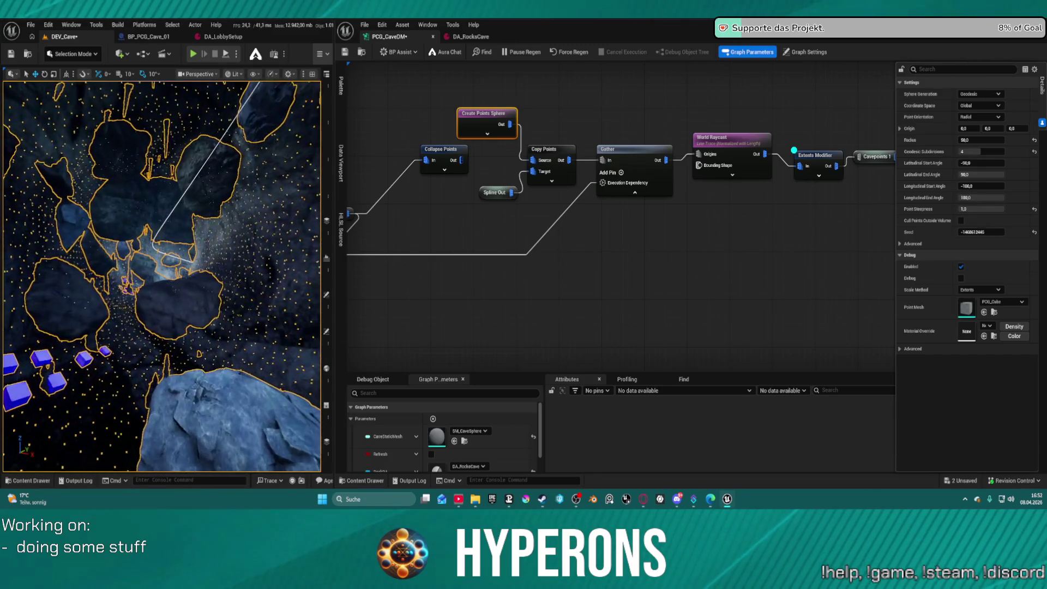
scroll(650, 226, down, 2)
mouse_move(650, 226)
mouse_down()
mouse_move(823, 201)
mouse_move(892, 152)
mouse_move(833, 147)
mouse_move(794, 121)
mouse_up()
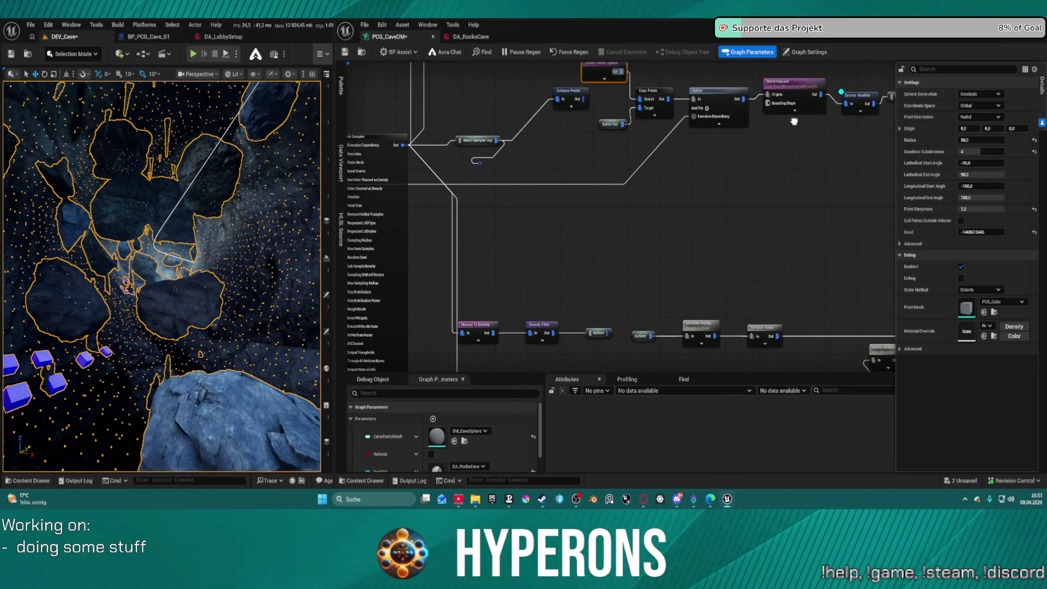
Step: Disable Mesh Sampler, Mesh Sampler Out and Collapse Points with the E shortcut, then save
scroll(481, 137, up, 3)
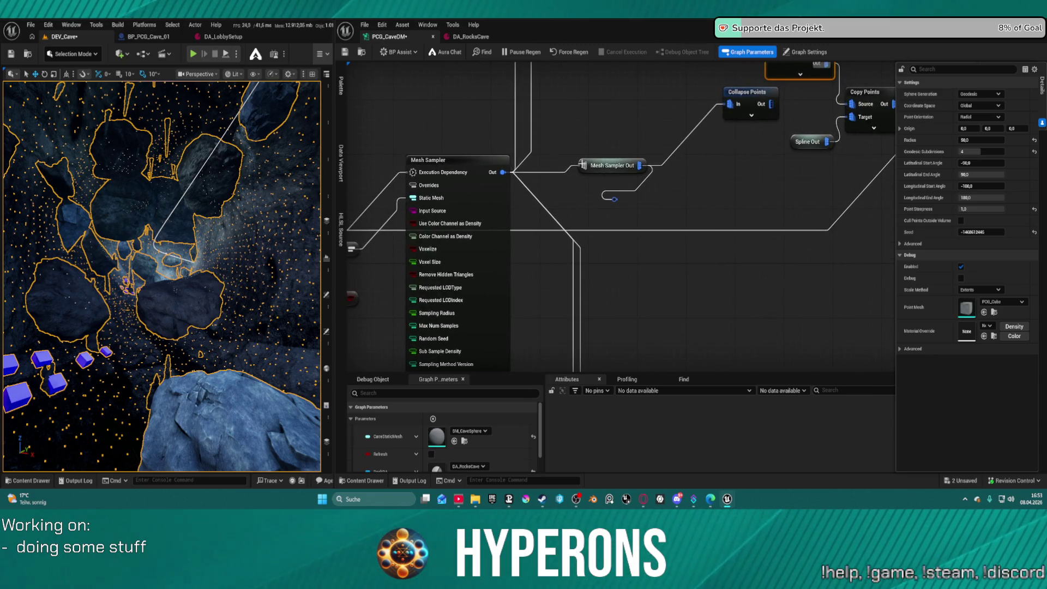
click(554, 174)
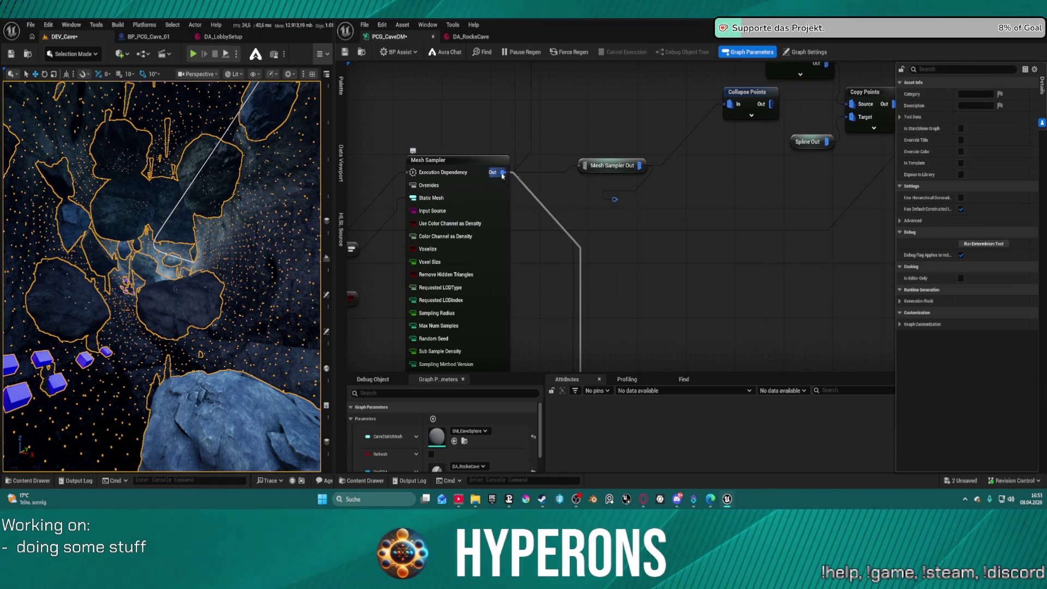
click(503, 174)
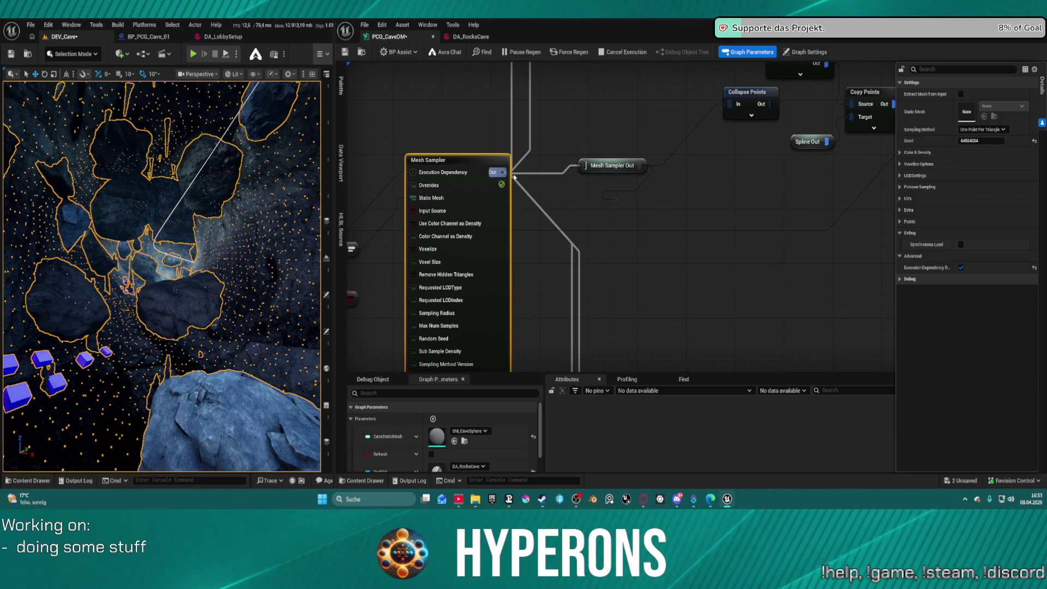
key(e)
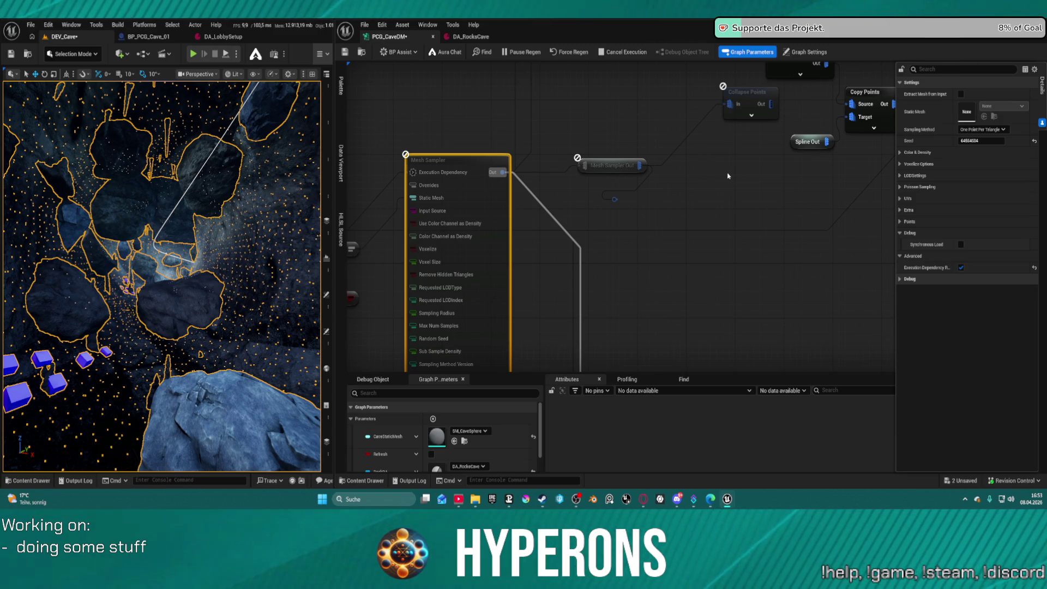
key(ctrl+s)
scroll(728, 176, down, 8)
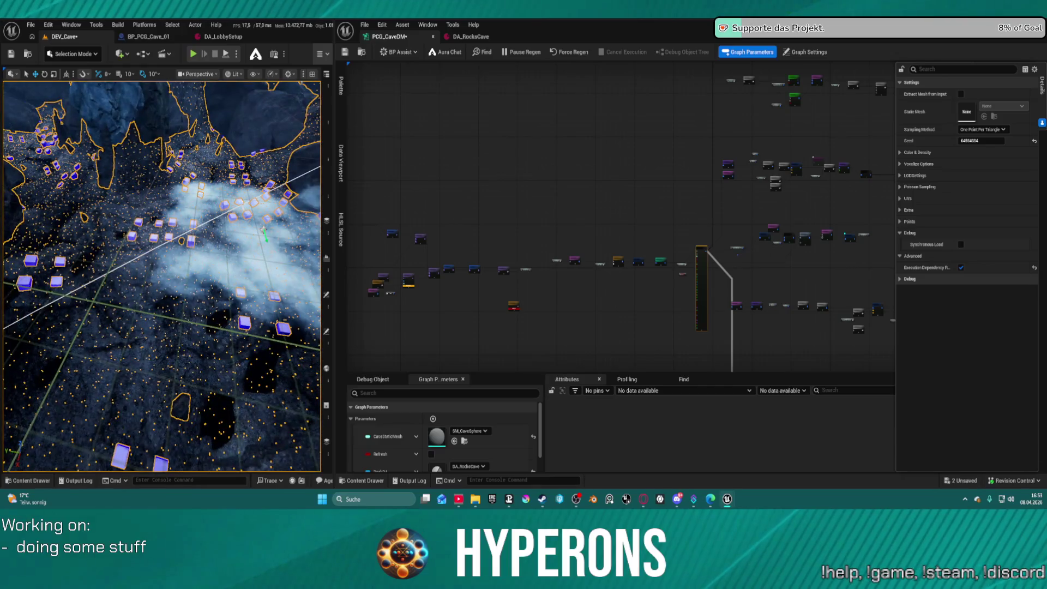
Step: Give Create Points Sphere 3 Geodesic Subdivisions and view the regenerated cave markers
scroll(602, 223, up, 5)
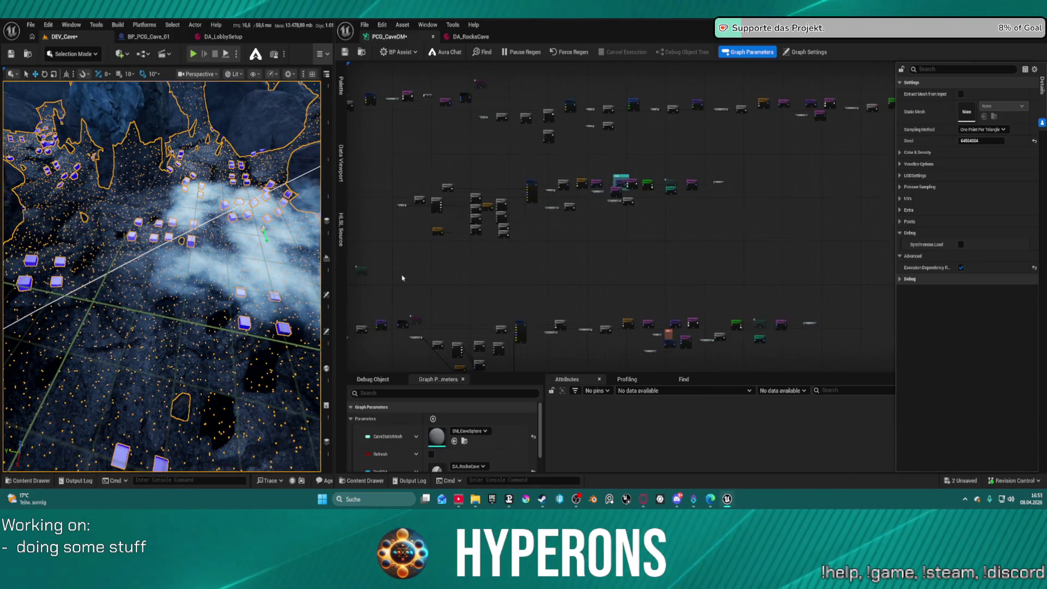
scroll(602, 223, down, 6)
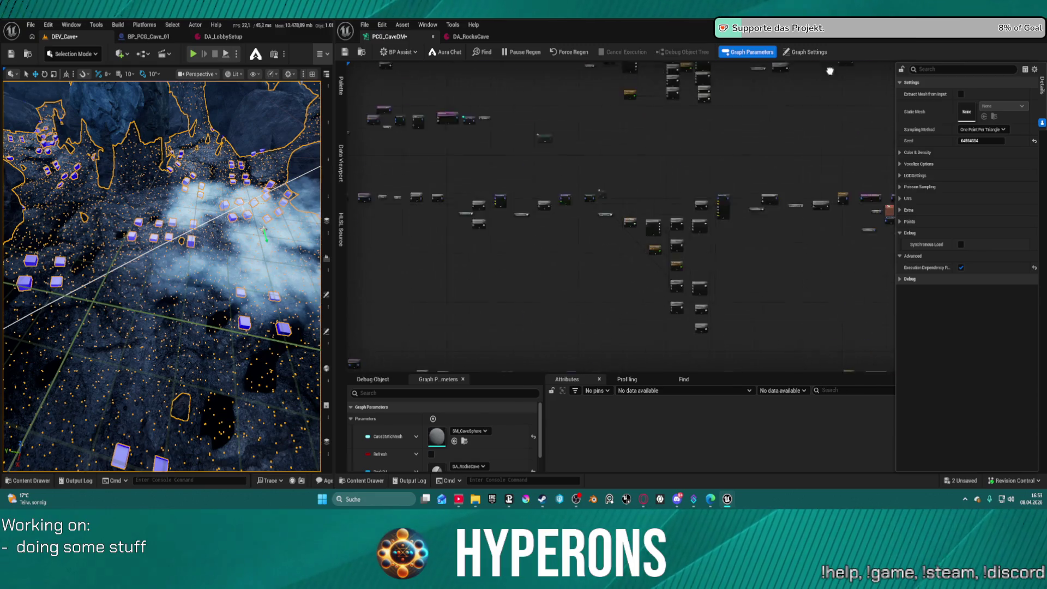
scroll(594, 95, up, 6)
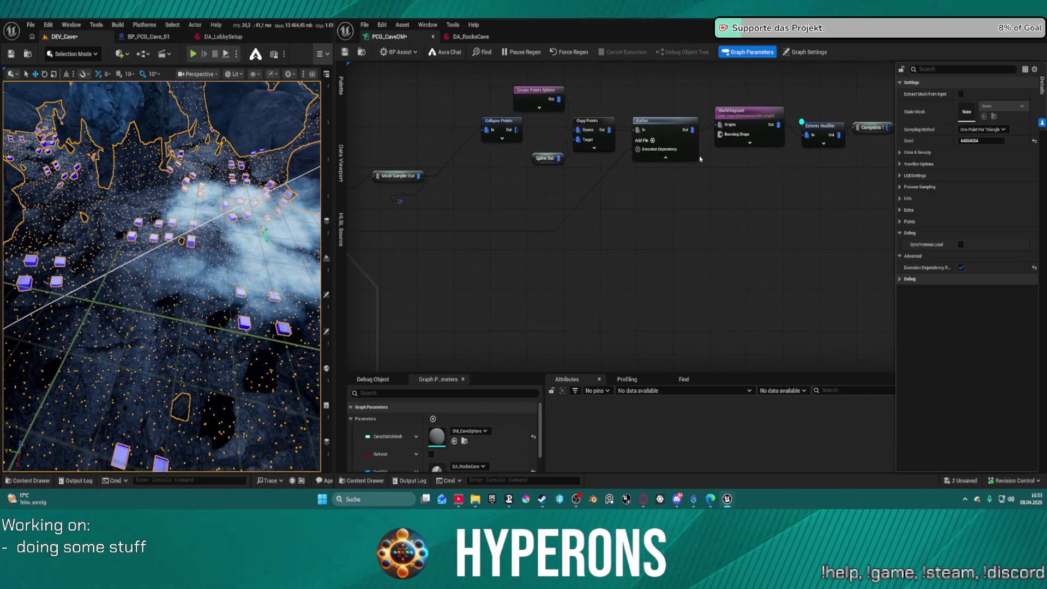
drag(699, 198, 581, 198)
click(529, 185)
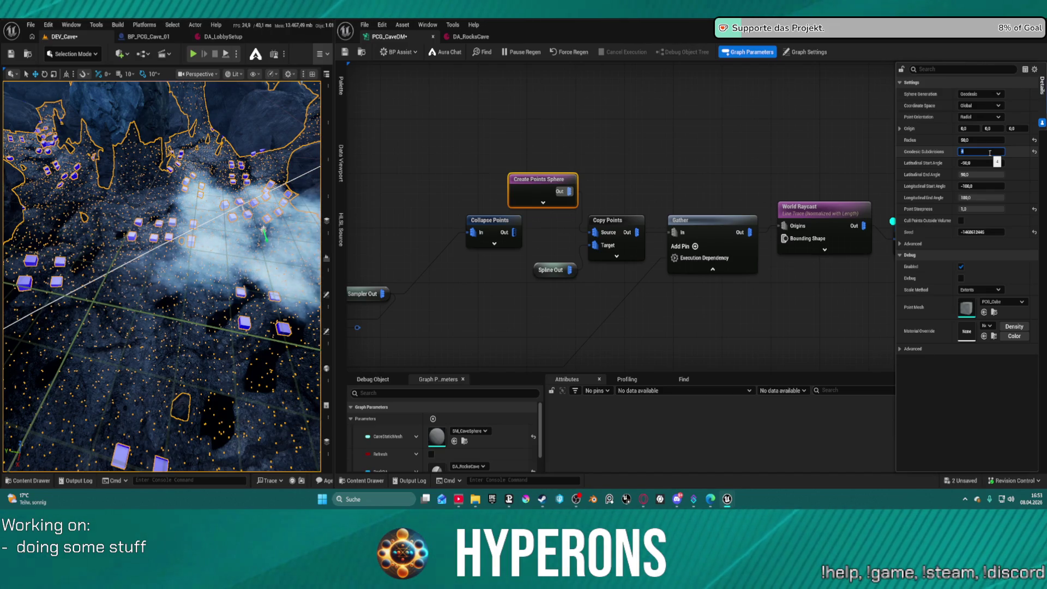
text(3)
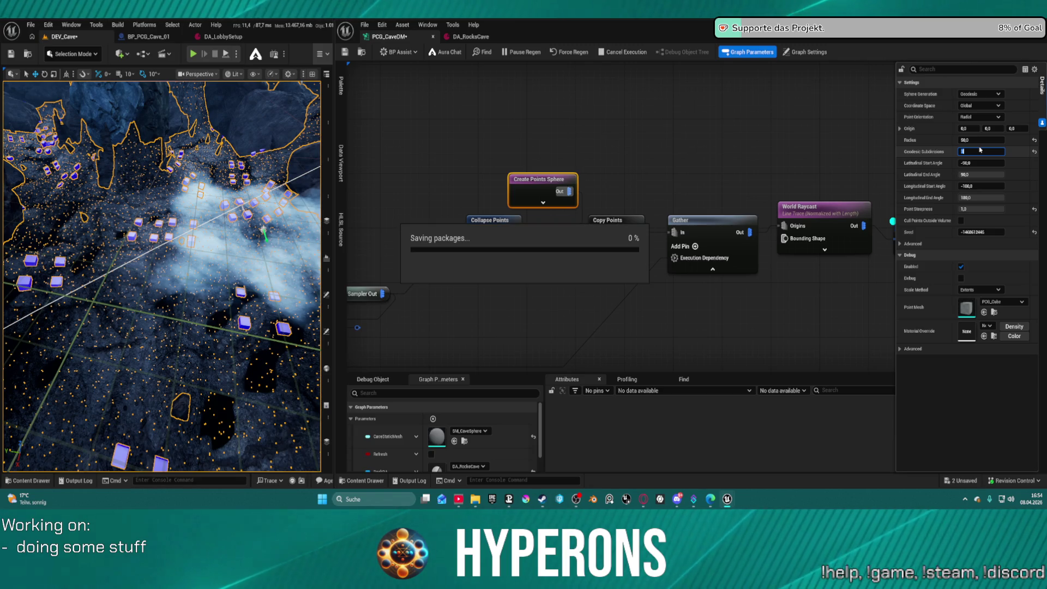
text(3)
key(Return)
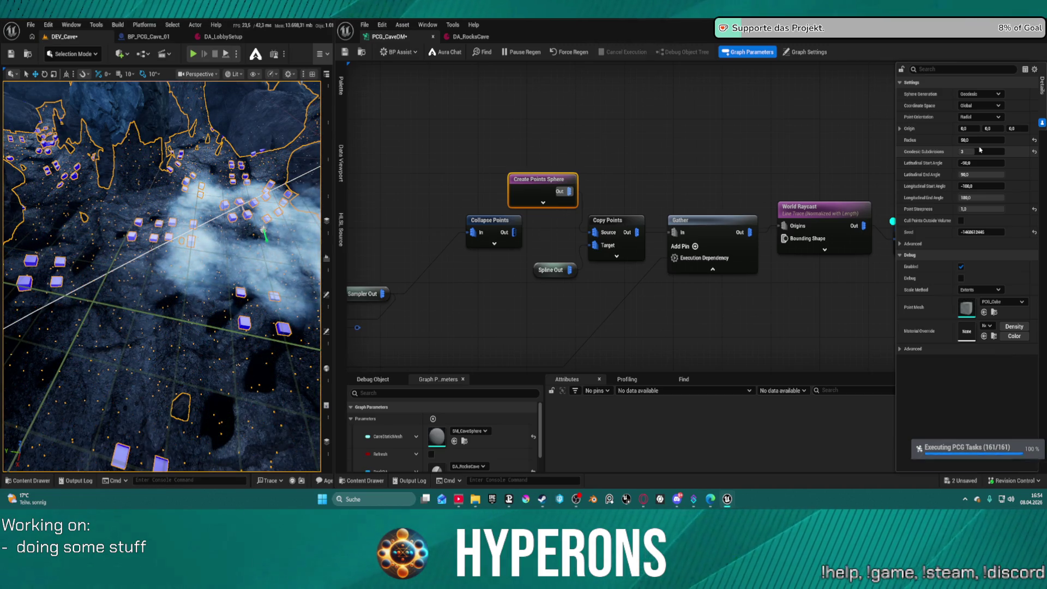
drag(117, 288, 191, 229)
Step: Search 'debug red' for the Extents Modifier's Material Override and choose PCG_DebugRed
drag(581, 203, 309, 222)
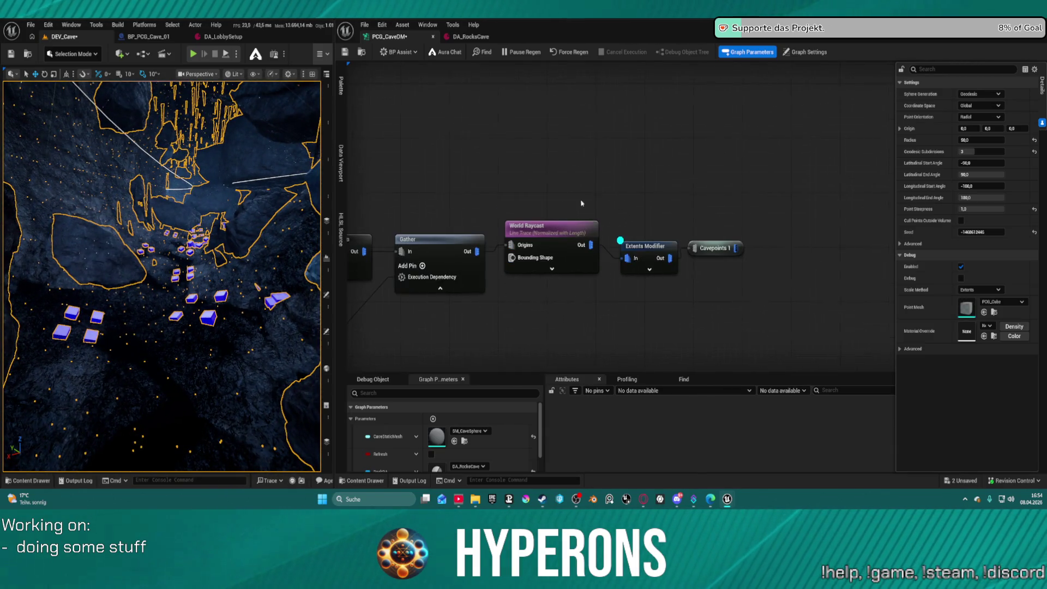
click(658, 250)
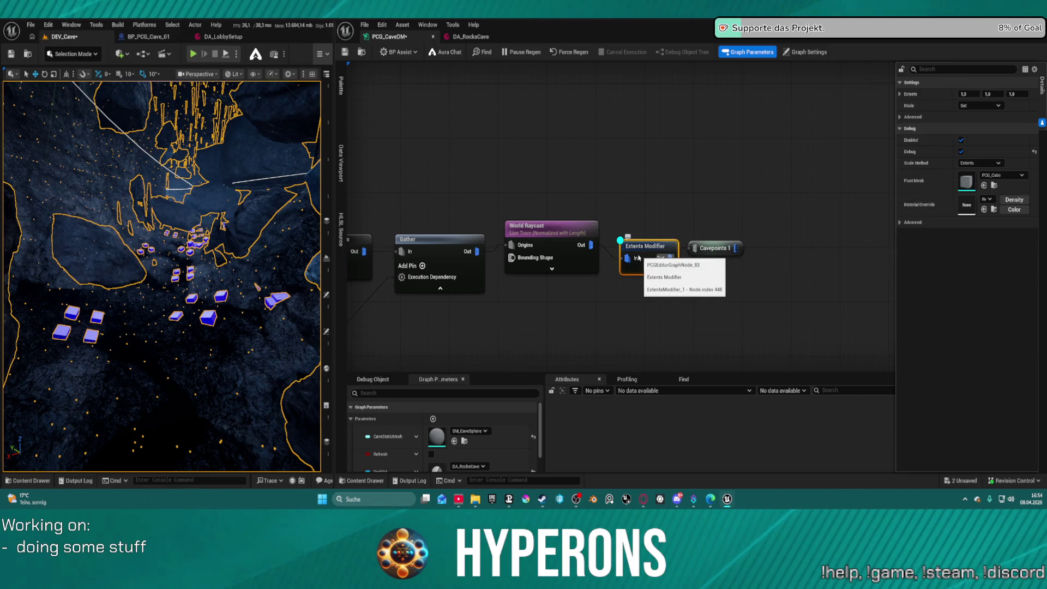
click(990, 200)
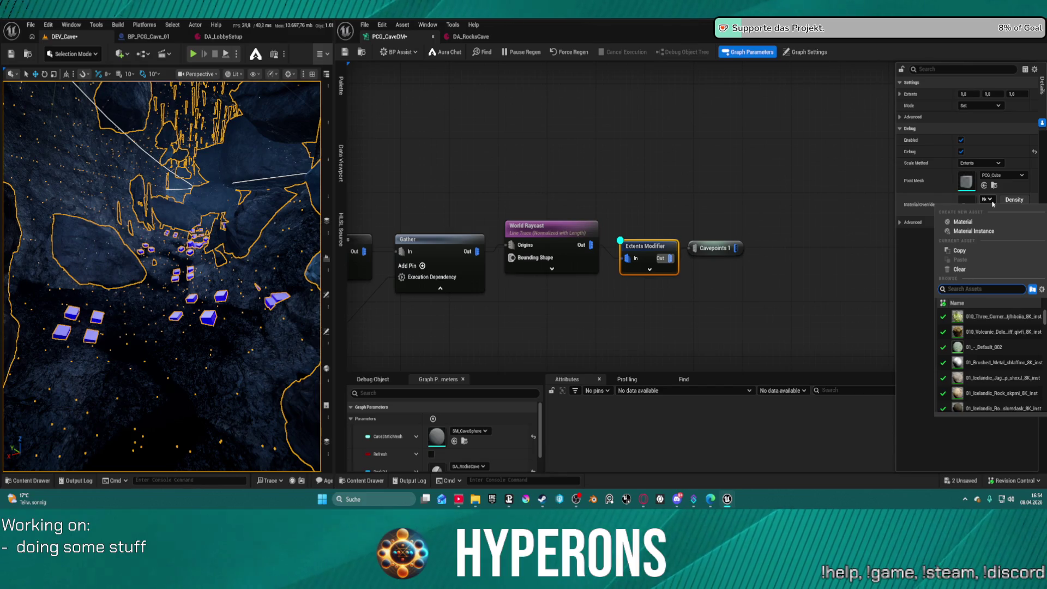
text(debug)
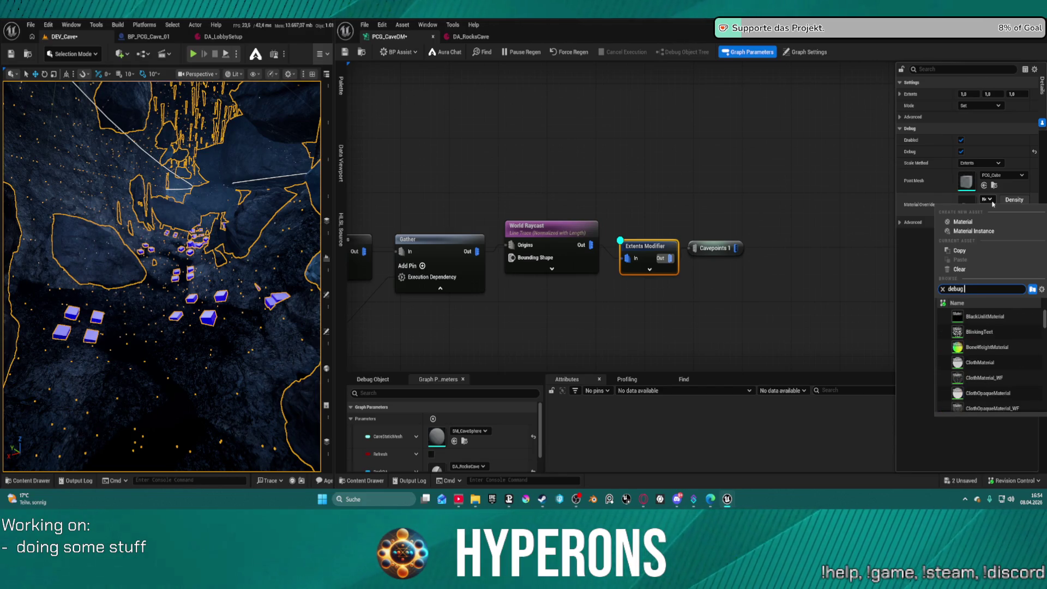
text(ed)
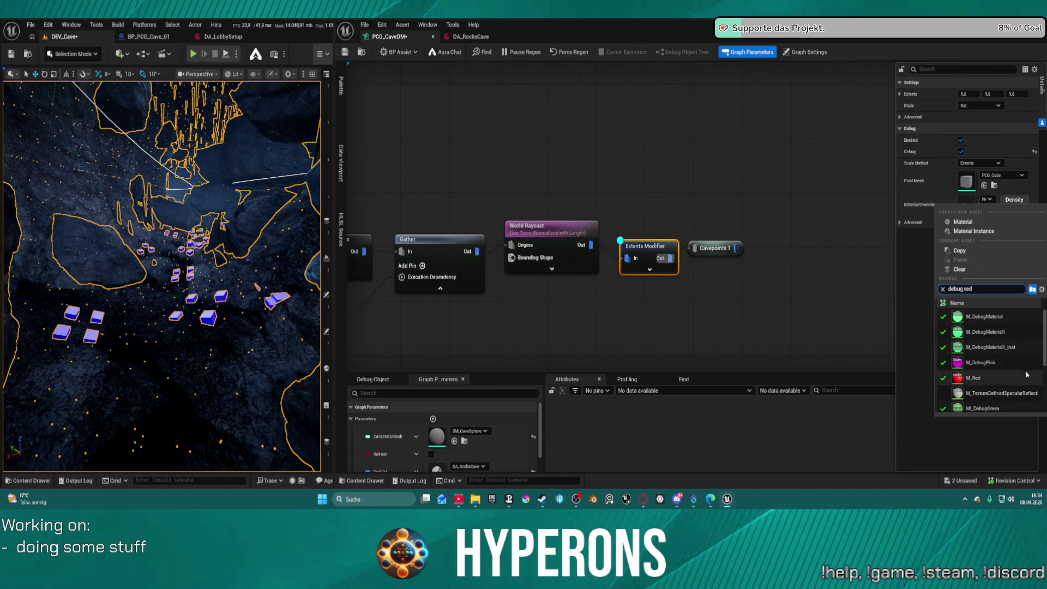
scroll(980, 367, down, 4)
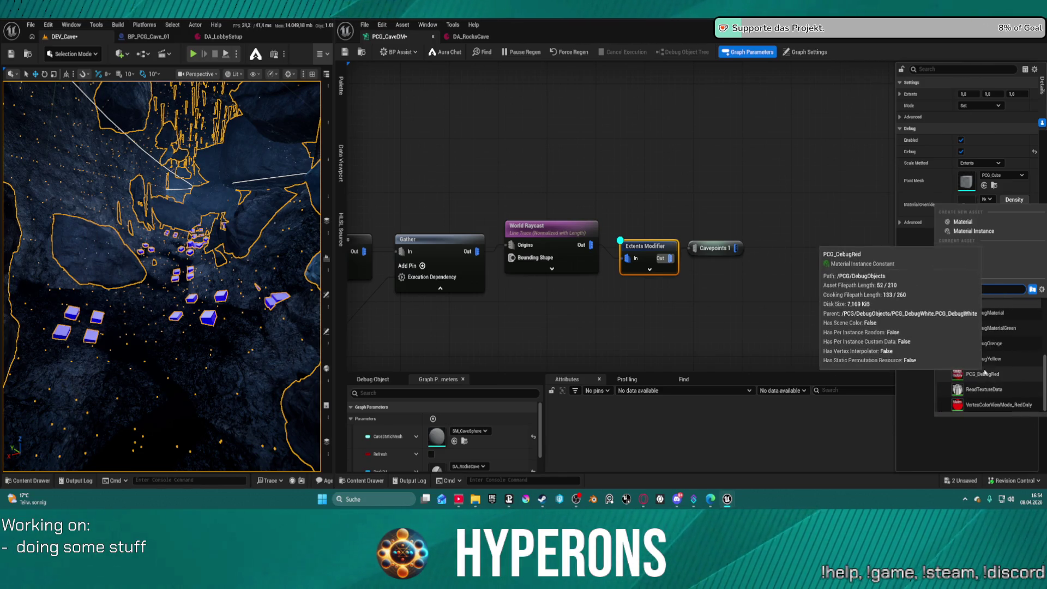
scroll(992, 365, up, 3)
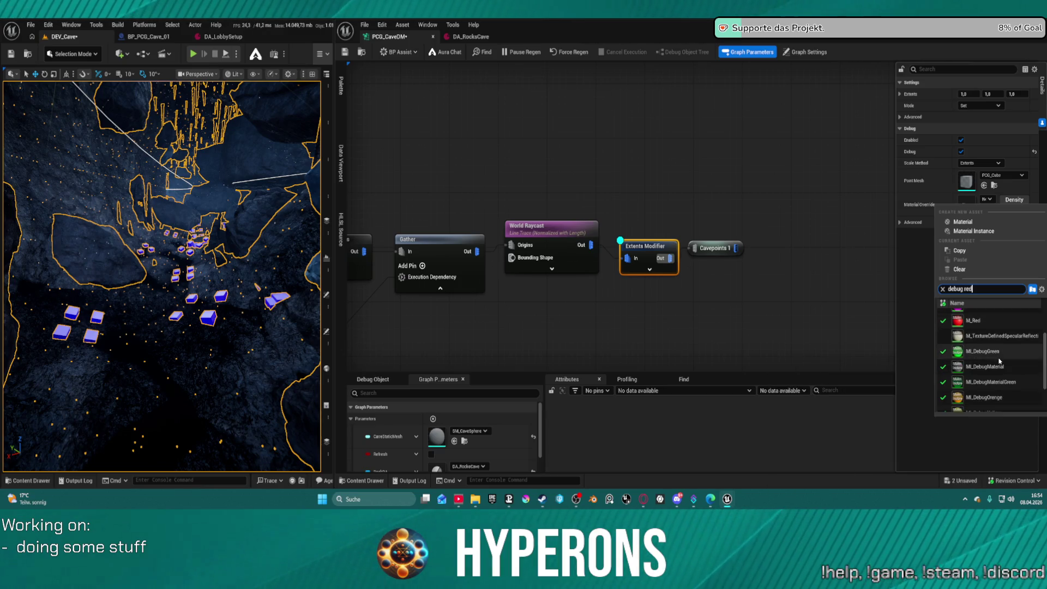
scroll(999, 361, down, 3)
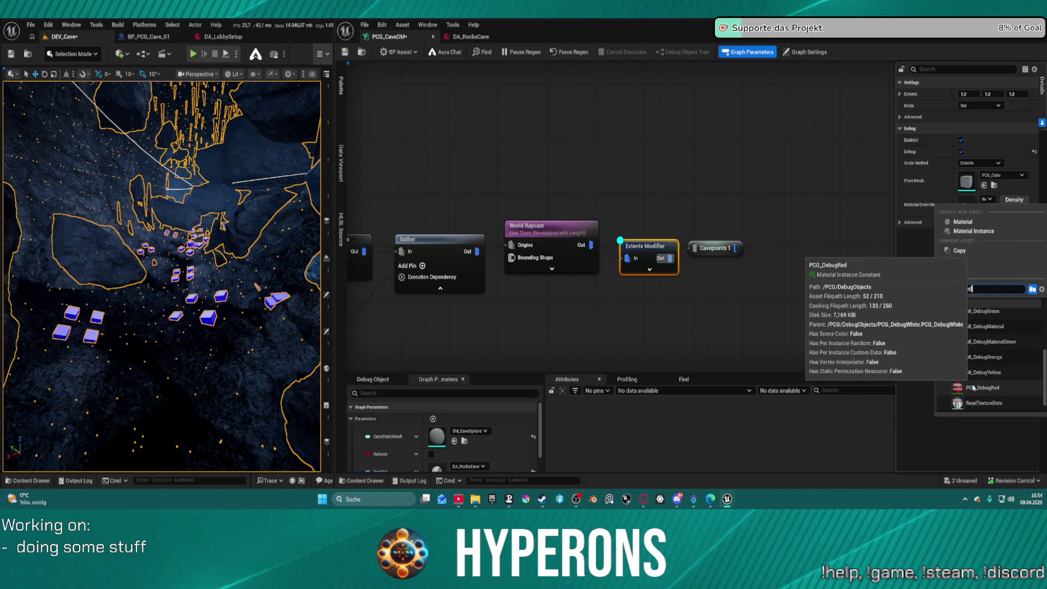
key(Escape)
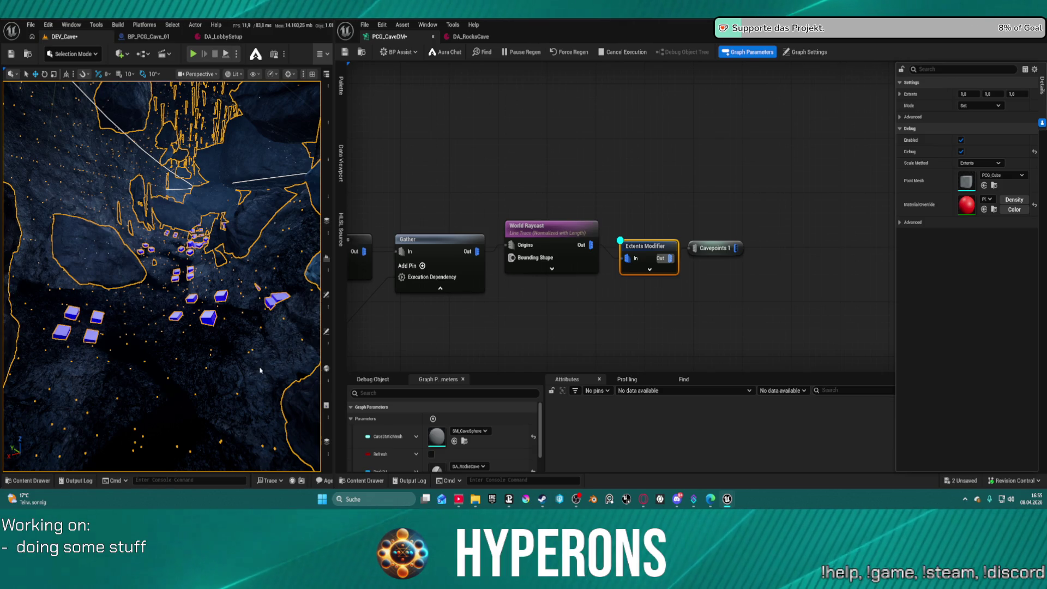
Step: Save the graph and fly the viewport through the cave to inspect the markers
key(ctrl+s)
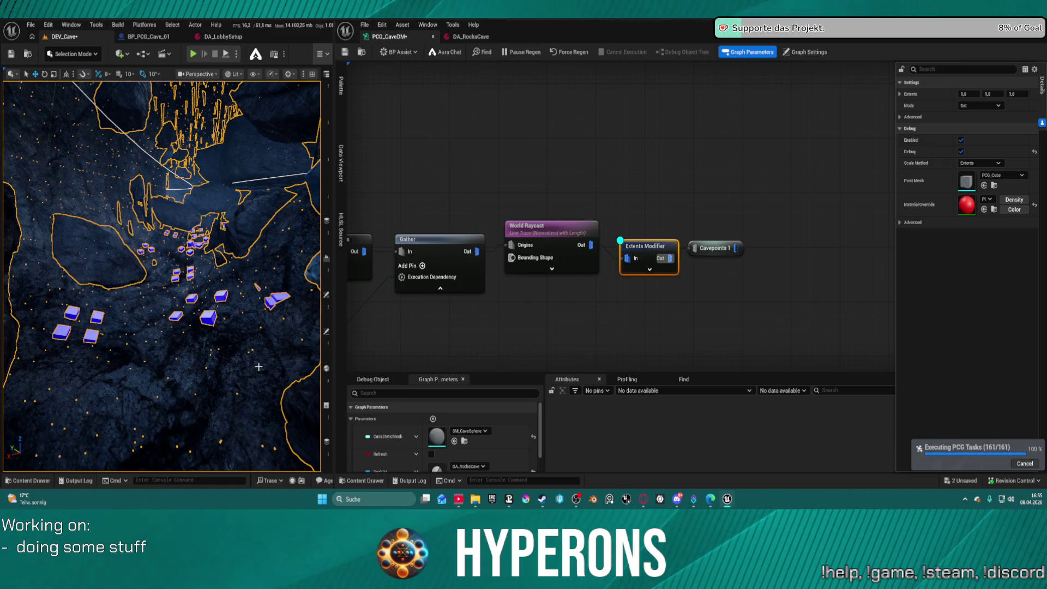
drag(260, 370, 257, 327)
scroll(162, 275, up, 10)
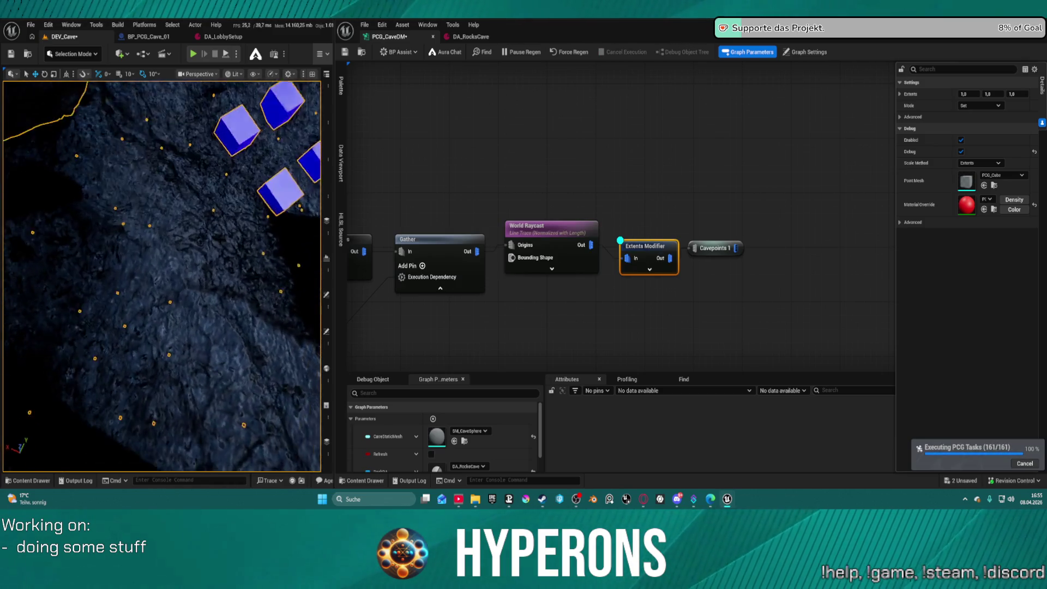
scroll(161, 276, down, 10)
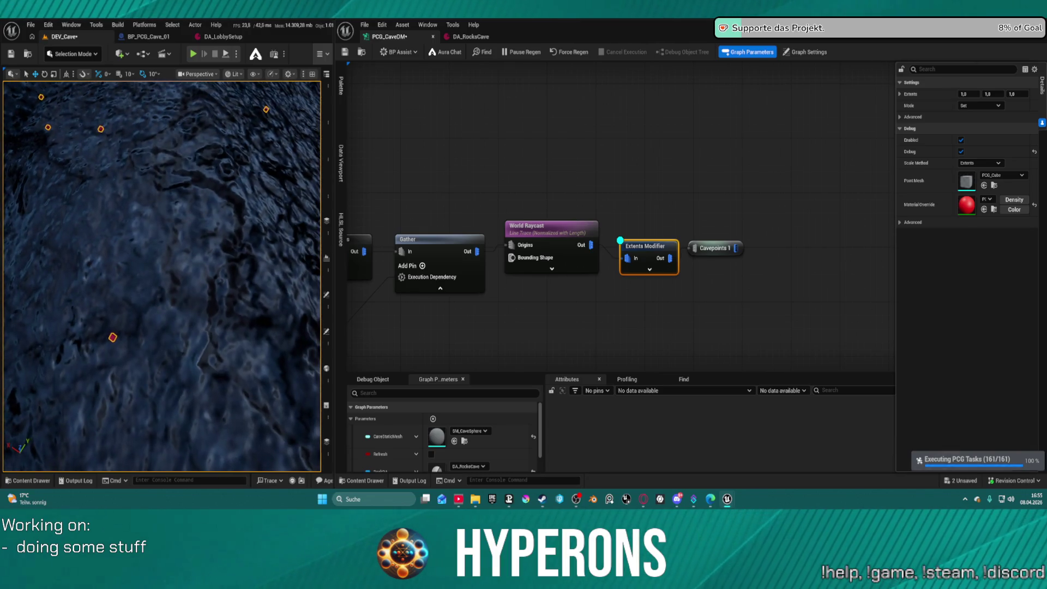
drag(254, 306, 254, 308)
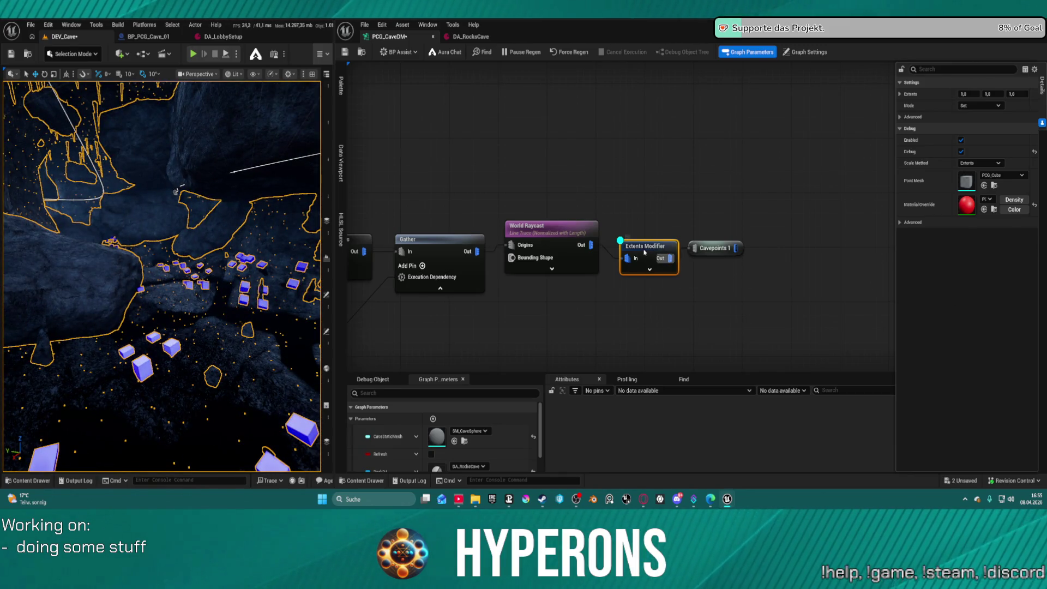
Step: Add a Debug node from the Extents Modifier output using a 'deb' search
drag(670, 258, 678, 206)
text(deb)
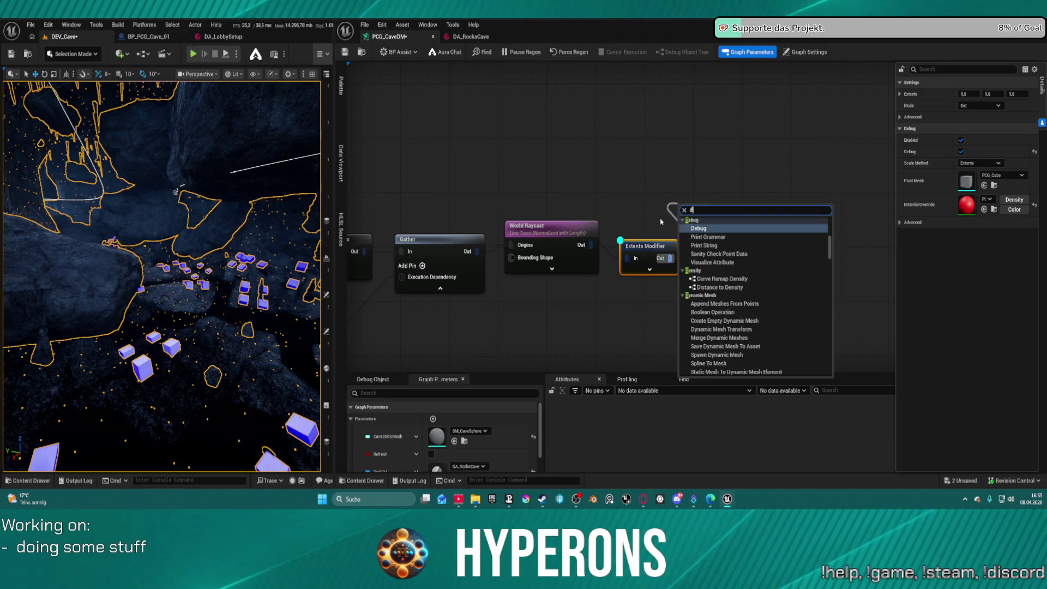
key(Return)
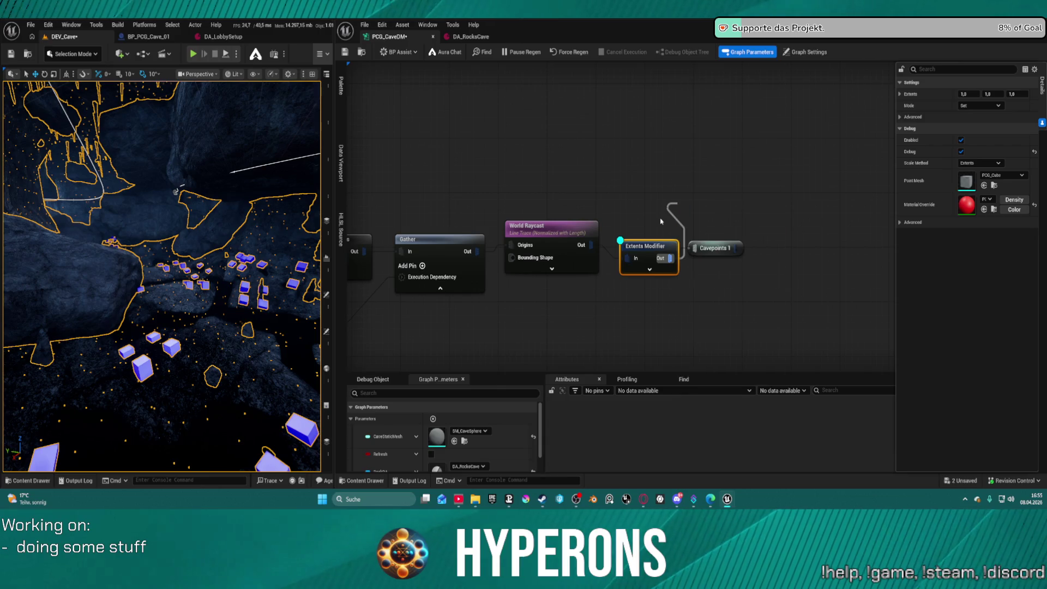
Step: Give the Debug node's markers the red material override and save
click(655, 253)
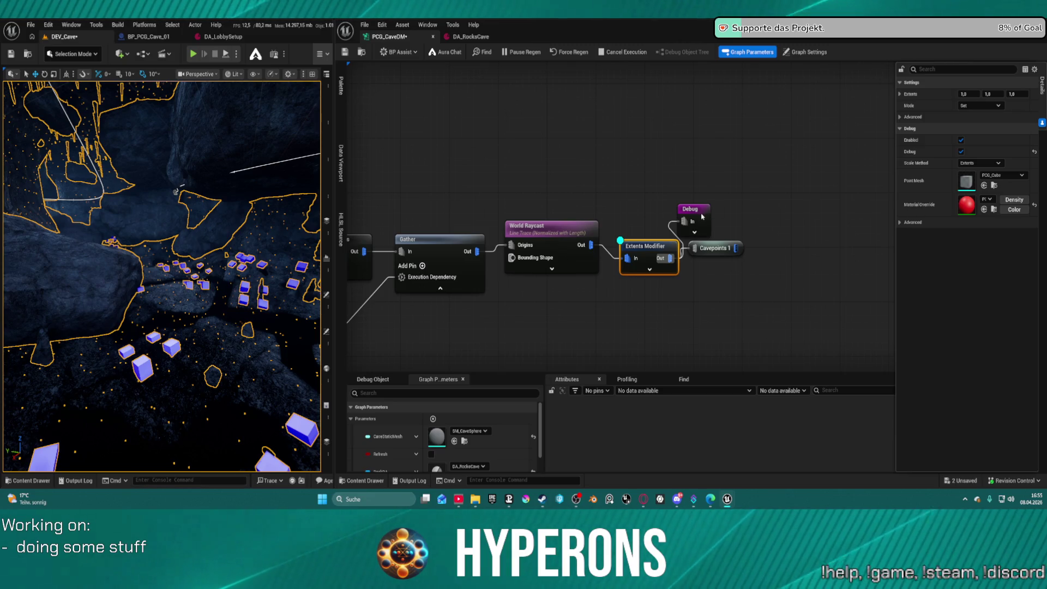
key(ctrl+s)
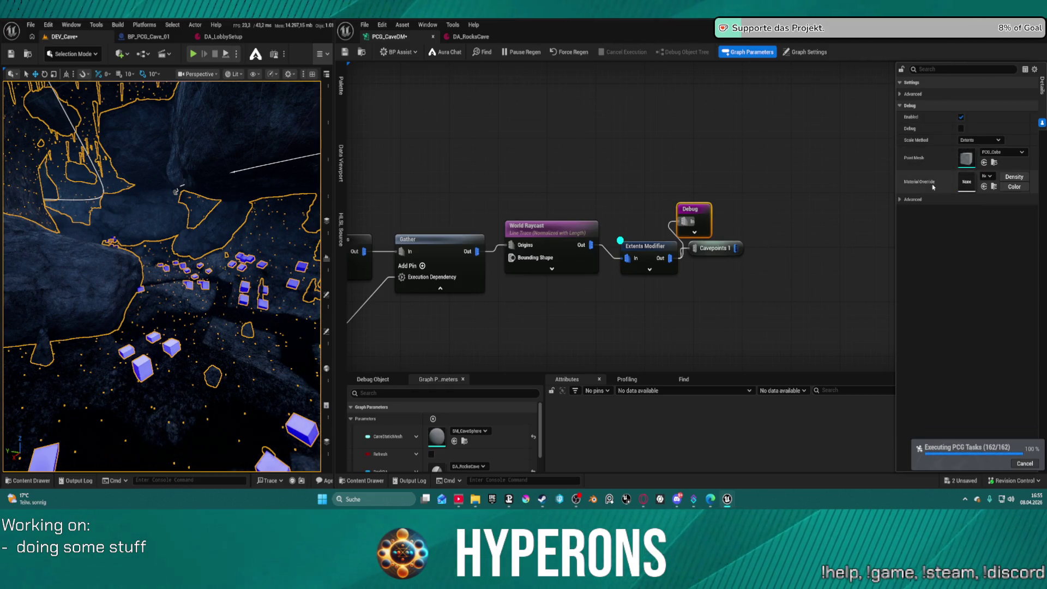
click(983, 186)
Step: Switch the Debug node's Scale Method to Absolute and save the graph
click(993, 142)
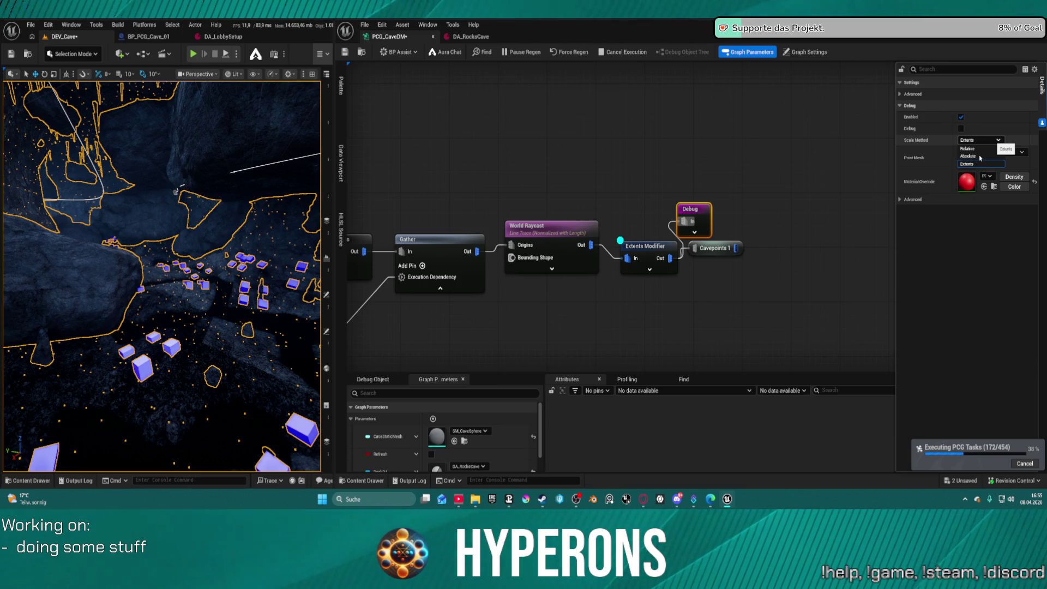
key(ctrl+s)
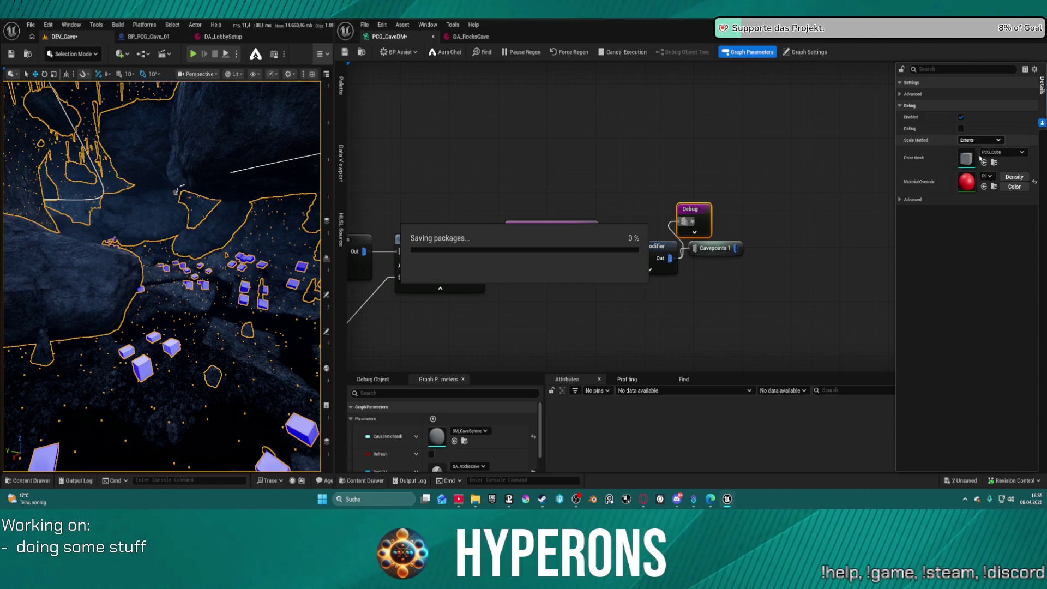
click(979, 140)
click(979, 158)
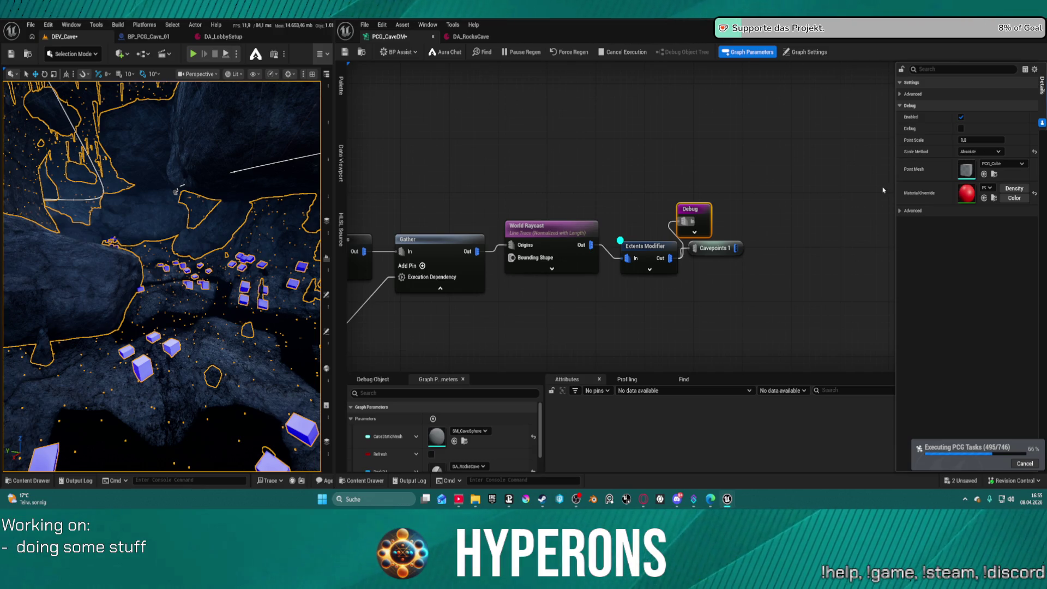
key(ctrl+s)
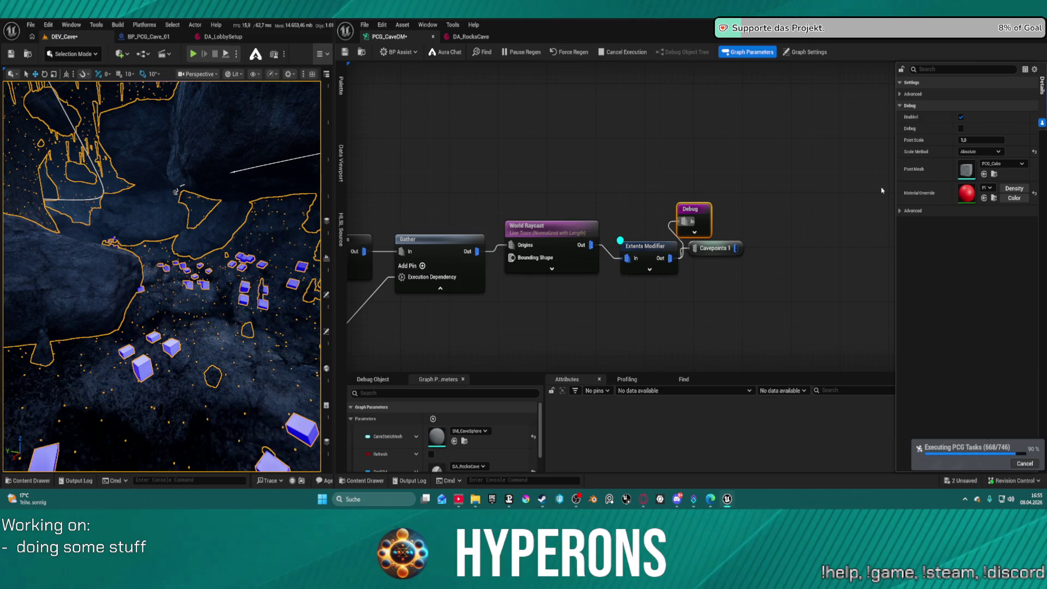
click(983, 140)
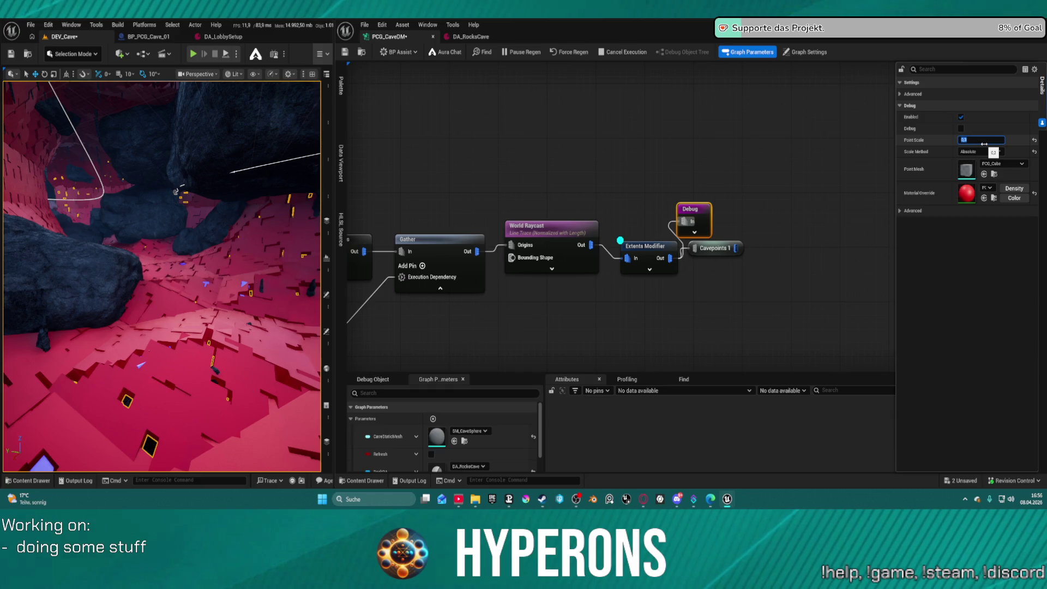
Step: Commit a Point Scale of 0.1 and orbit the viewport to check the smaller red markers
key(ctrl+s)
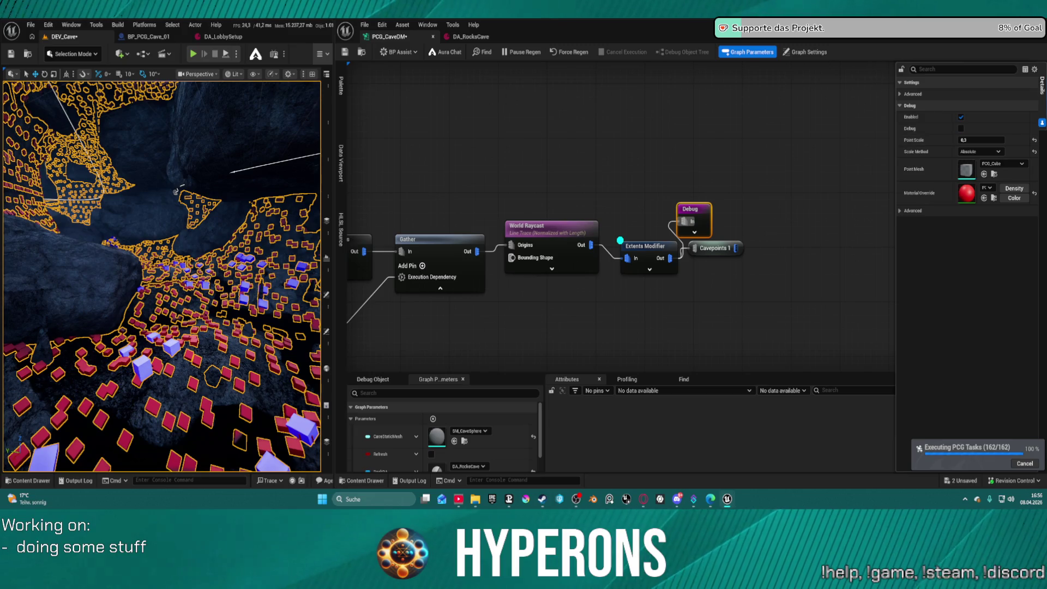
drag(197, 177, 131, 199)
scroll(654, 251, down, 2)
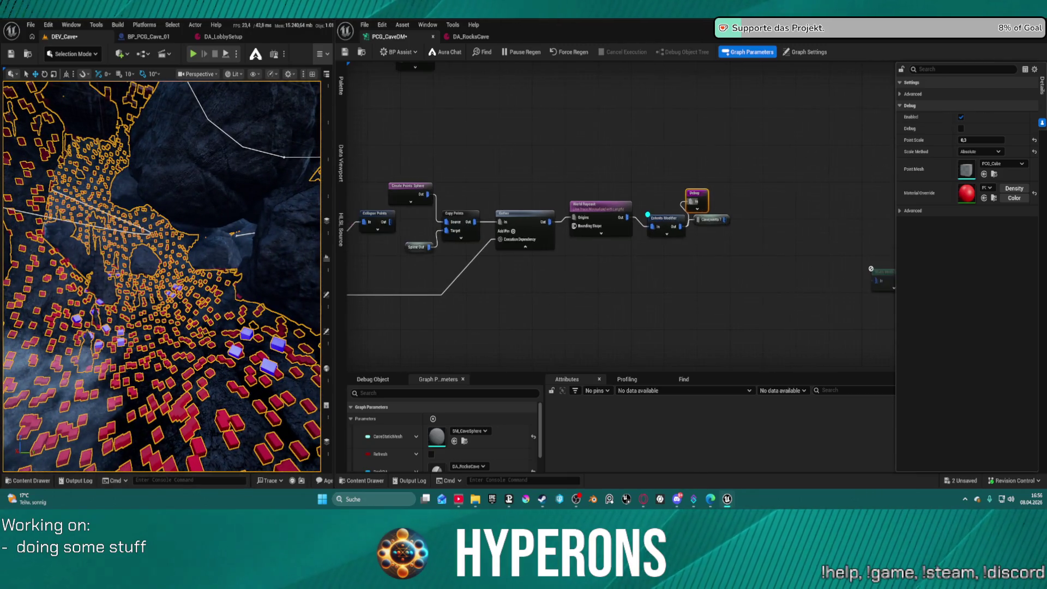
Step: Shift the Cavepoints 1 node down and to the right, then select the Extents Modifier
drag(876, 269, 728, 277)
drag(566, 229, 583, 237)
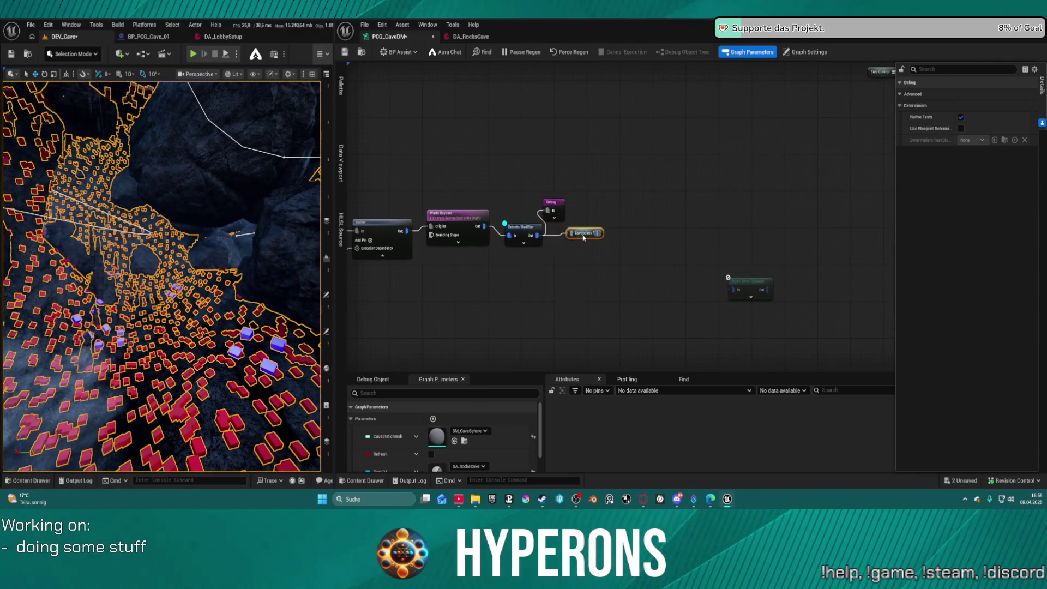
click(522, 235)
Step: Pause automatic regeneration and reselect the Extents Modifier to switch off its debug display
click(521, 52)
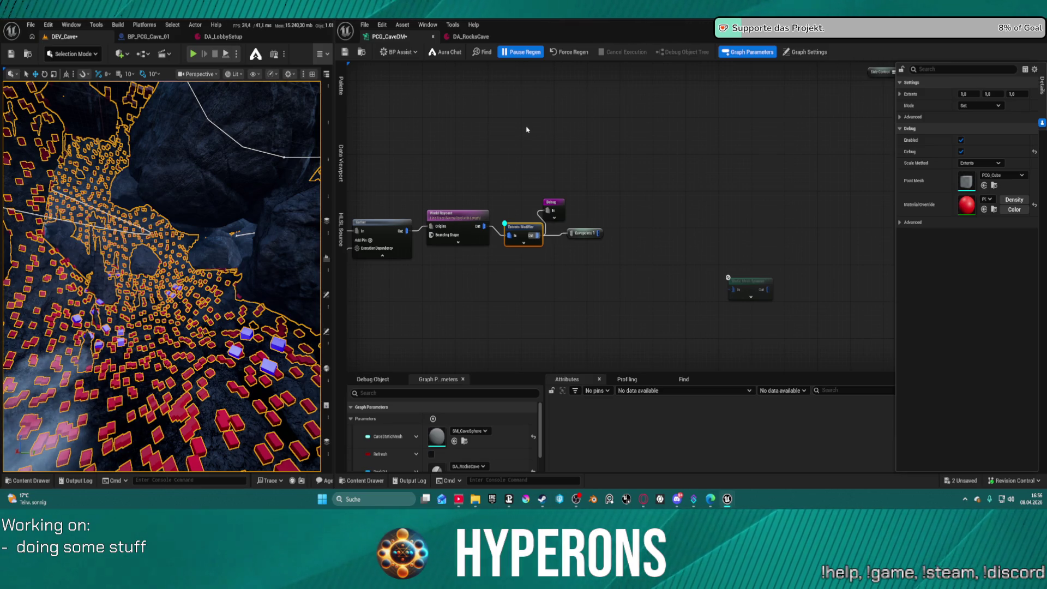
click(537, 296)
click(521, 227)
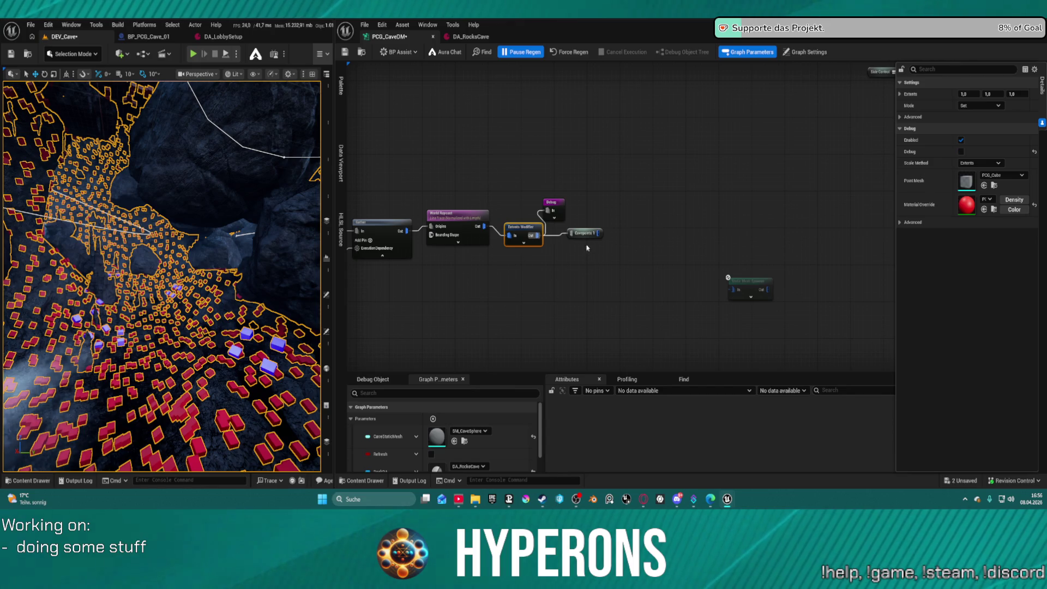
Step: Zoom around the graph to the World Raycast area and select the Cavepoints 1 node
scroll(586, 247, up, 1)
scroll(589, 201, down, 8)
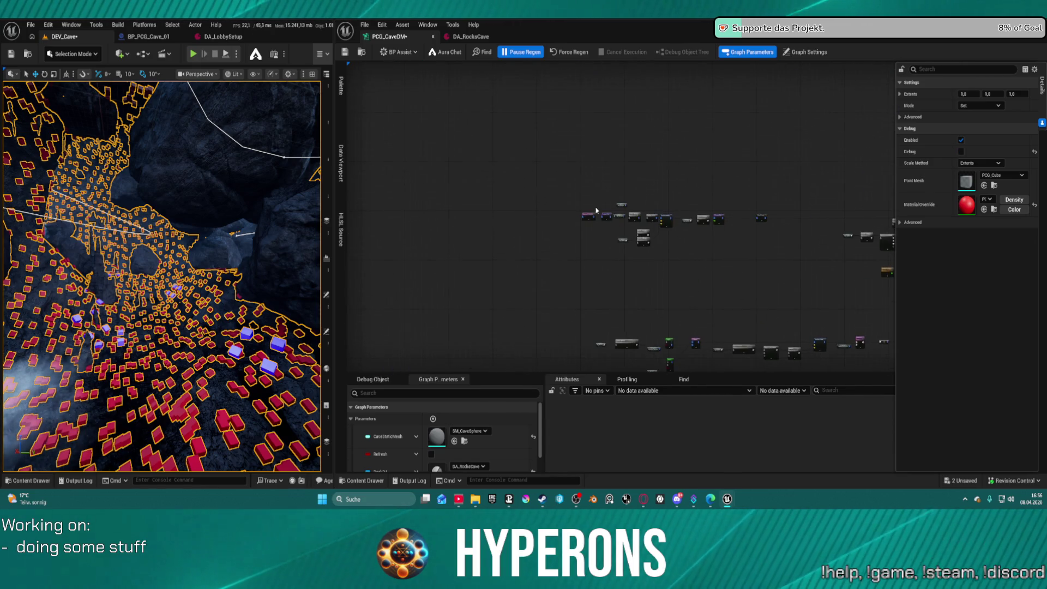
scroll(589, 215, up, 6)
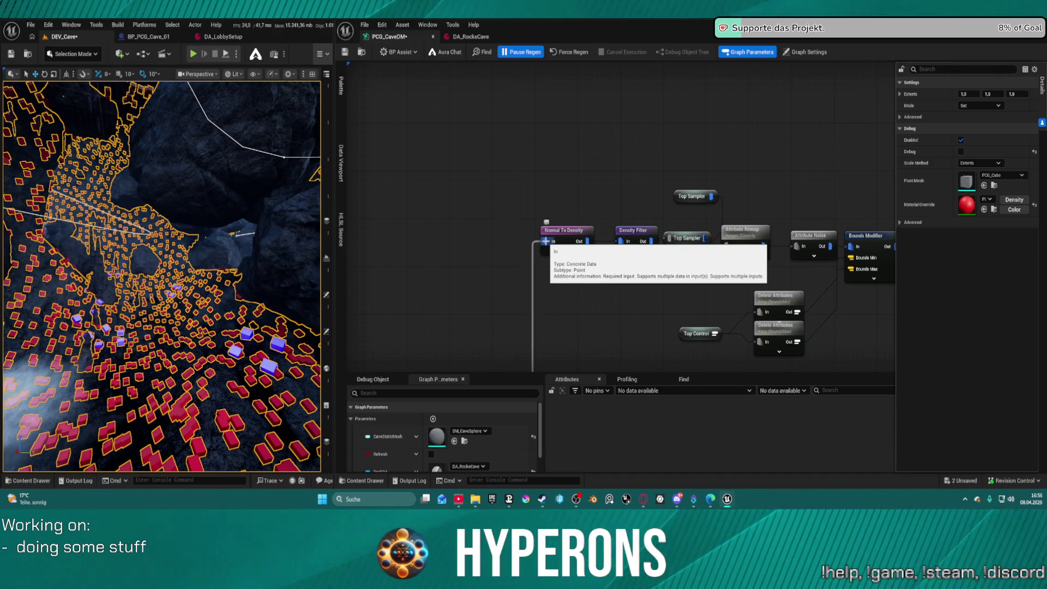
scroll(536, 250, down, 6)
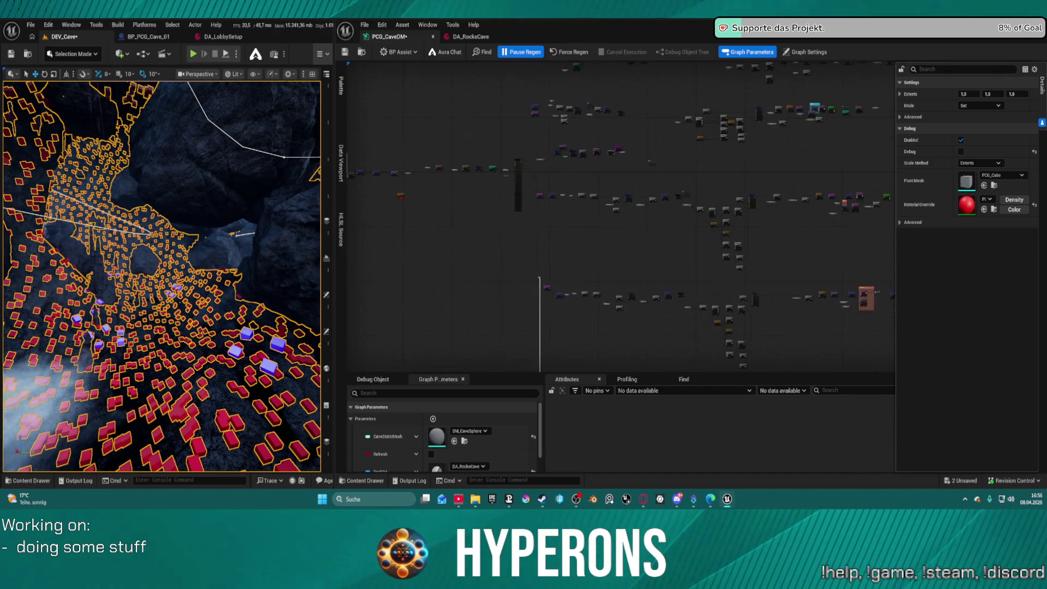
scroll(589, 173, up, 3)
scroll(589, 173, up, 2)
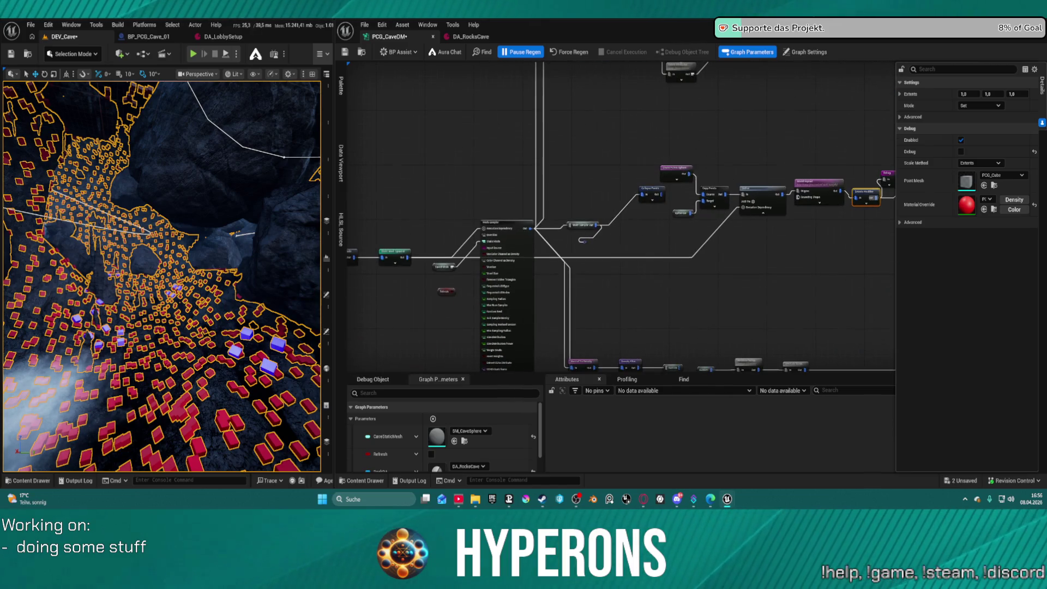
scroll(531, 374, down, 2)
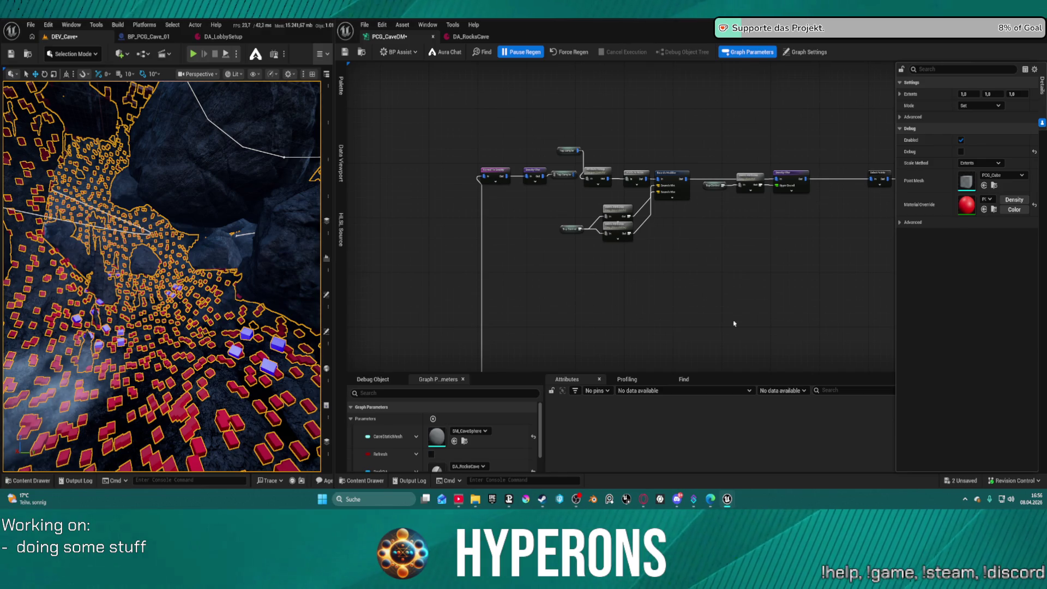
scroll(734, 323, down, 3)
scroll(383, 80, up, 3)
scroll(384, 81, down, 4)
scroll(520, 151, up, 6)
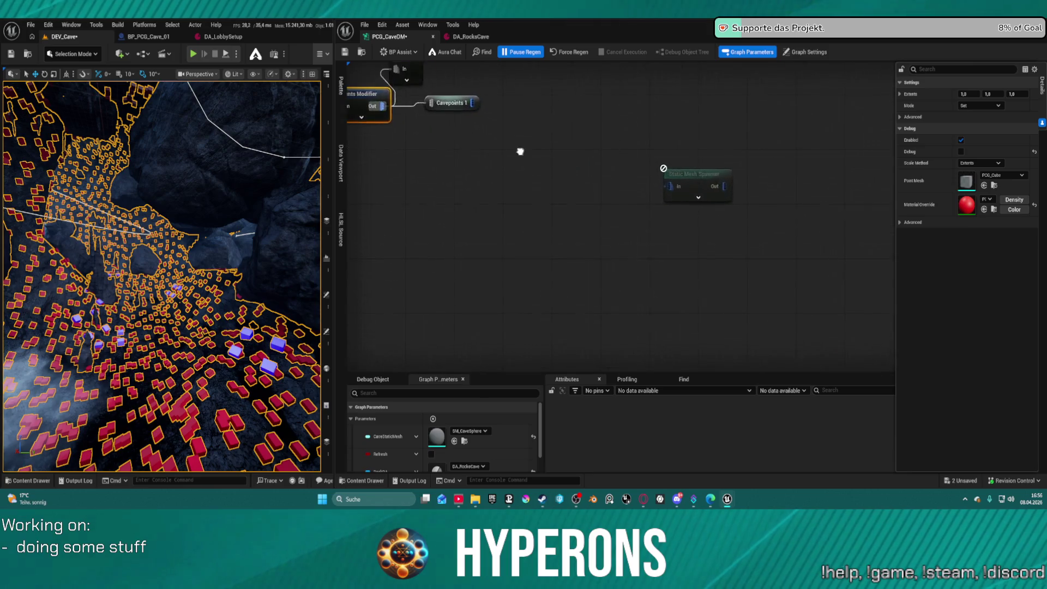
drag(521, 152, 603, 224)
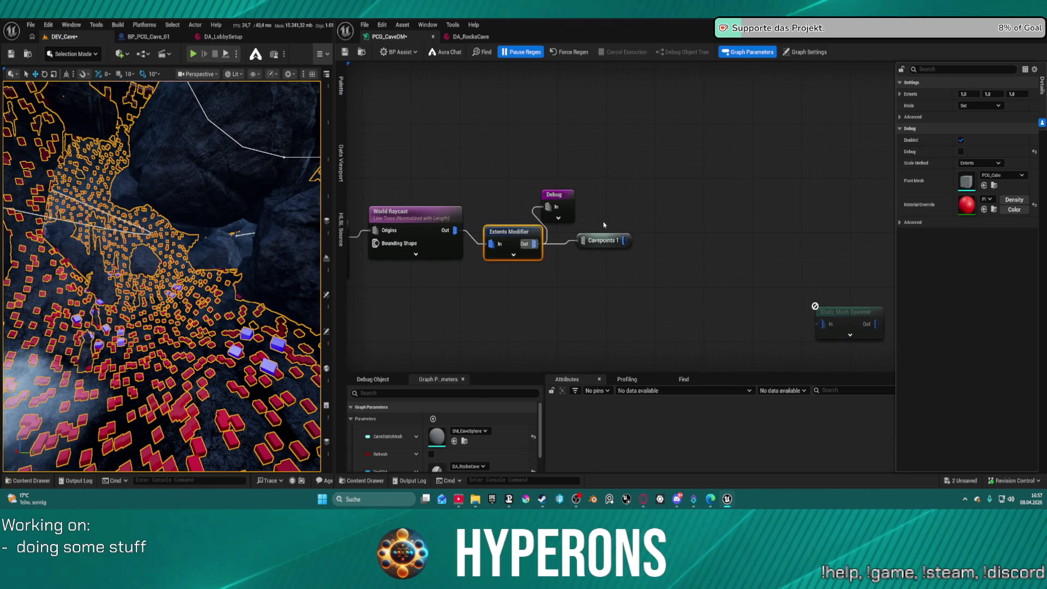
click(600, 240)
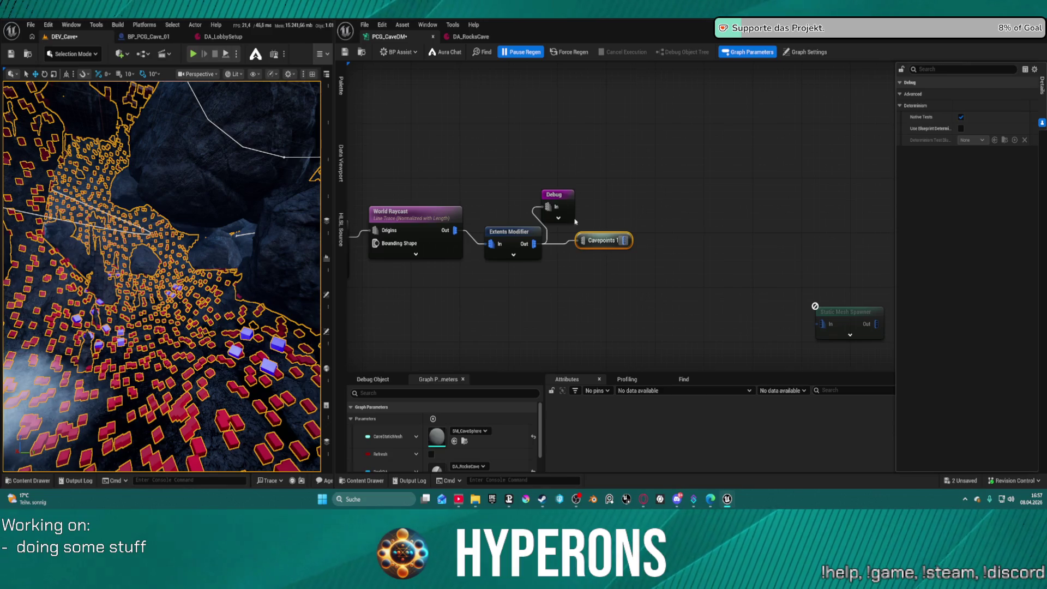
Step: Pan to the Normal To Density chain and paste a Cavepoints reroute beside it
drag(575, 221, 689, 136)
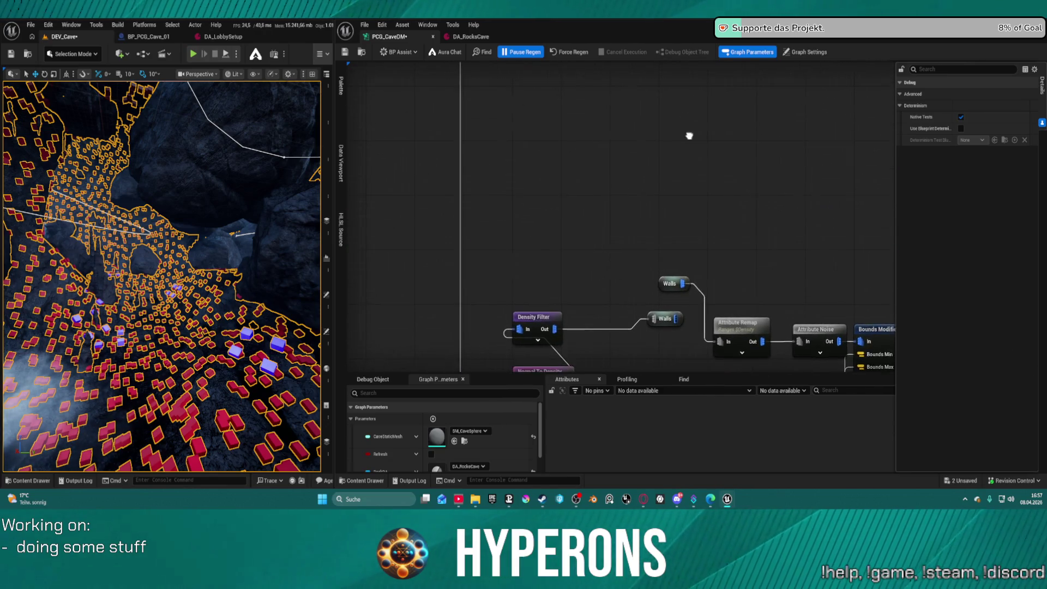
scroll(689, 135, down, 3)
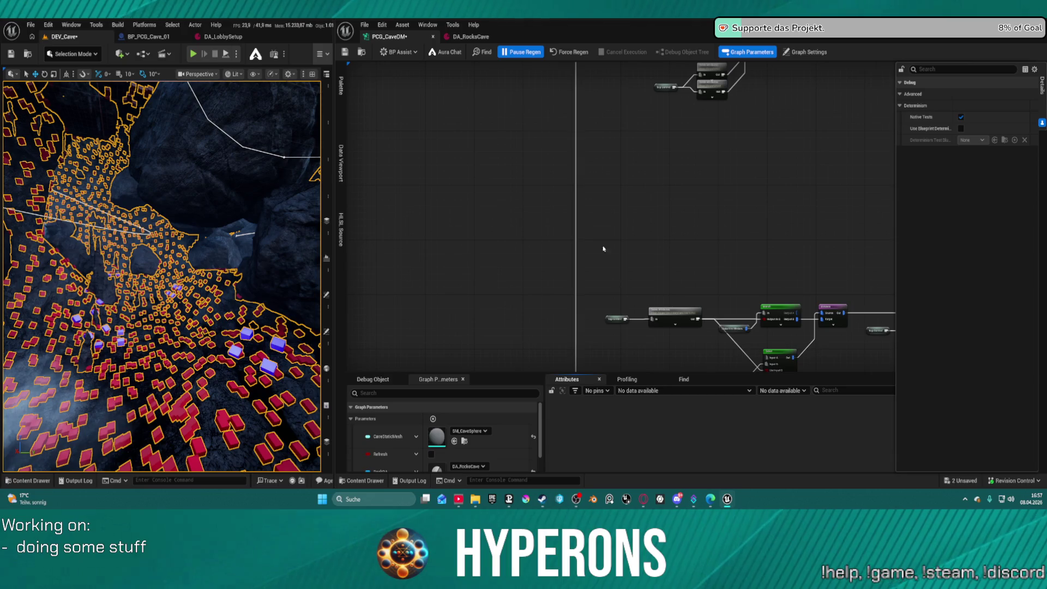
scroll(603, 249, up, 3)
drag(646, 217, 636, 126)
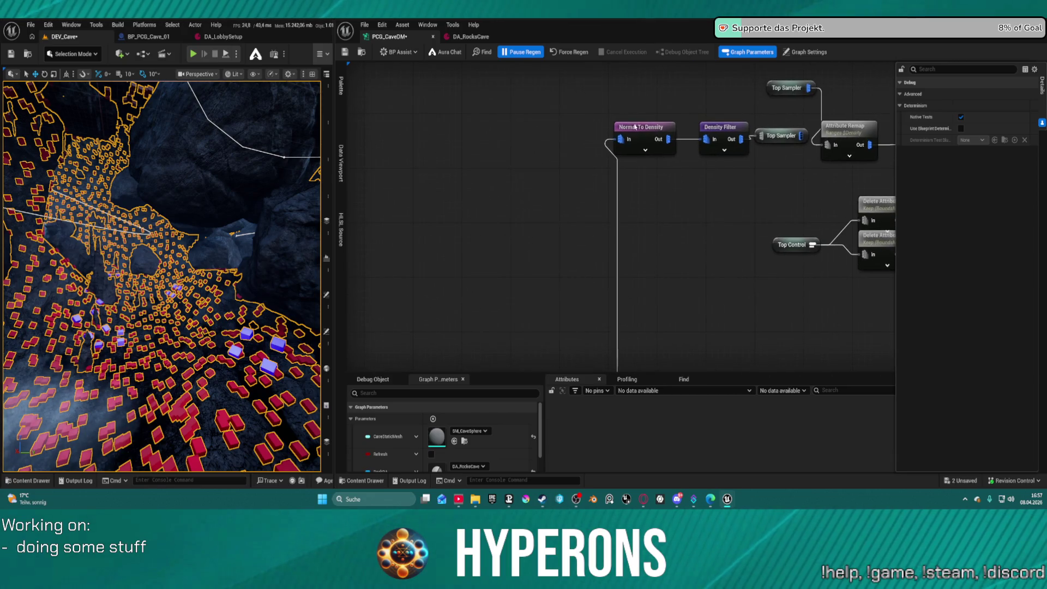
click(555, 137)
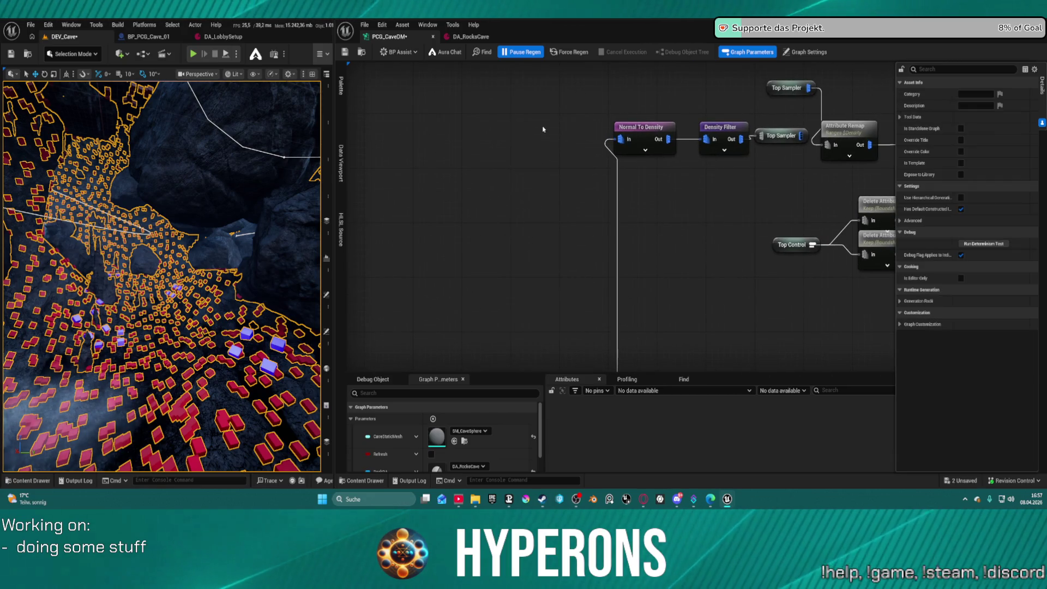
key(ctrl+v)
Step: Remove the extra pasted Cavepoints node and restore Cavepoints 1 wired into Normal To Density
drag(589, 128, 549, 118)
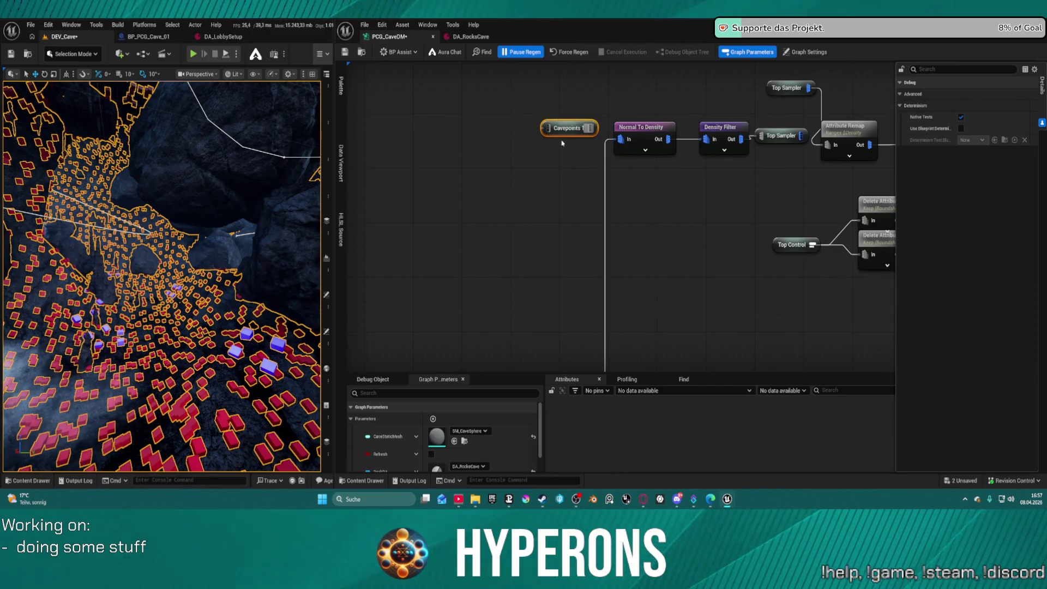
key(Delete)
right_click(559, 142)
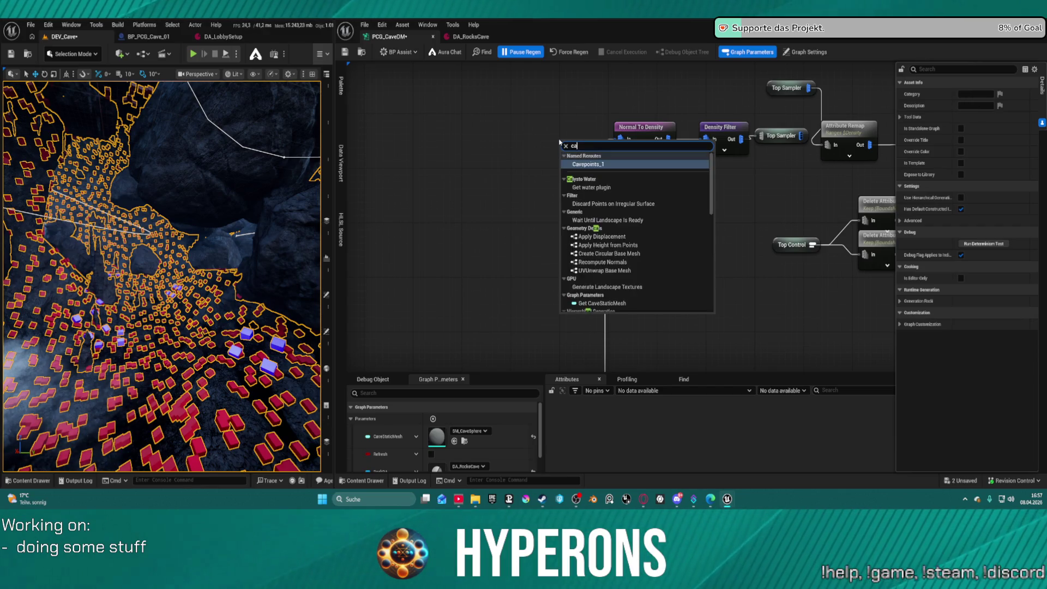
key(Escape)
key(ctrl+z)
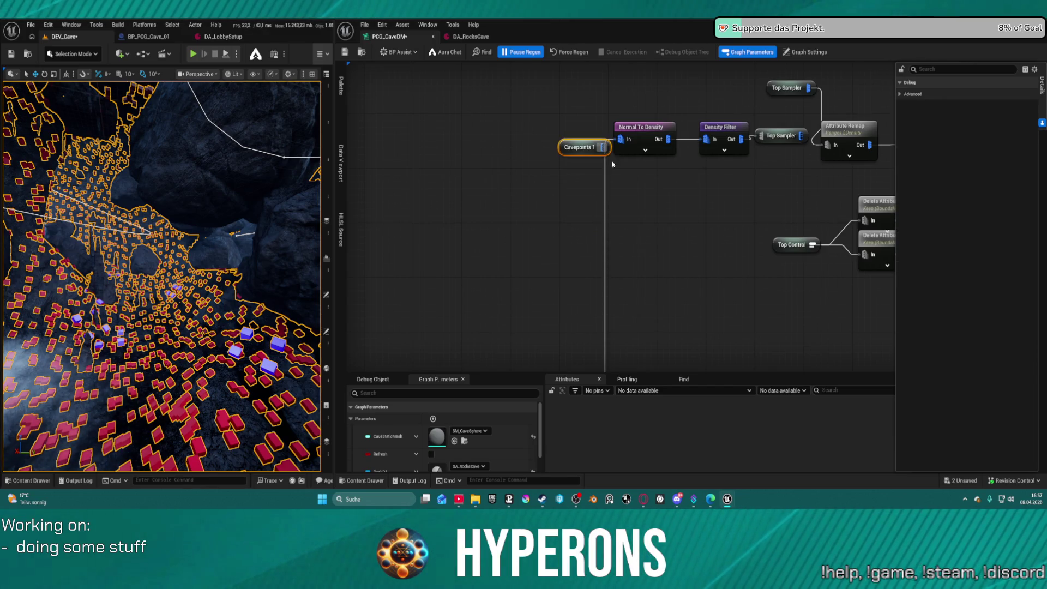
Step: Move Cavepoints 1 left of Normal To Density, add a reroute point on its wire, and reconnect it
drag(562, 143, 526, 111)
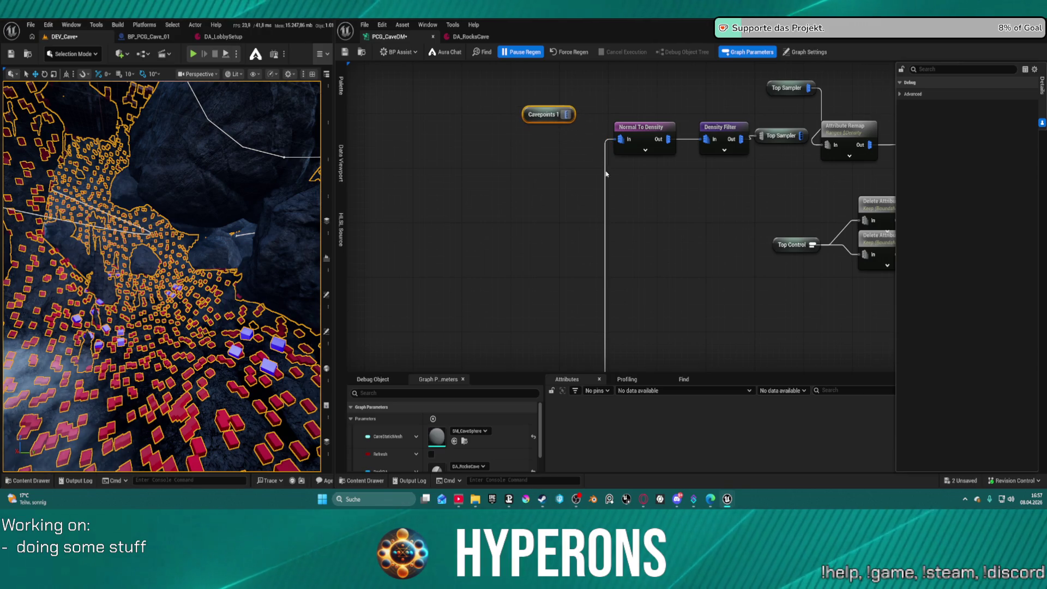
click(604, 172)
double_click(604, 170)
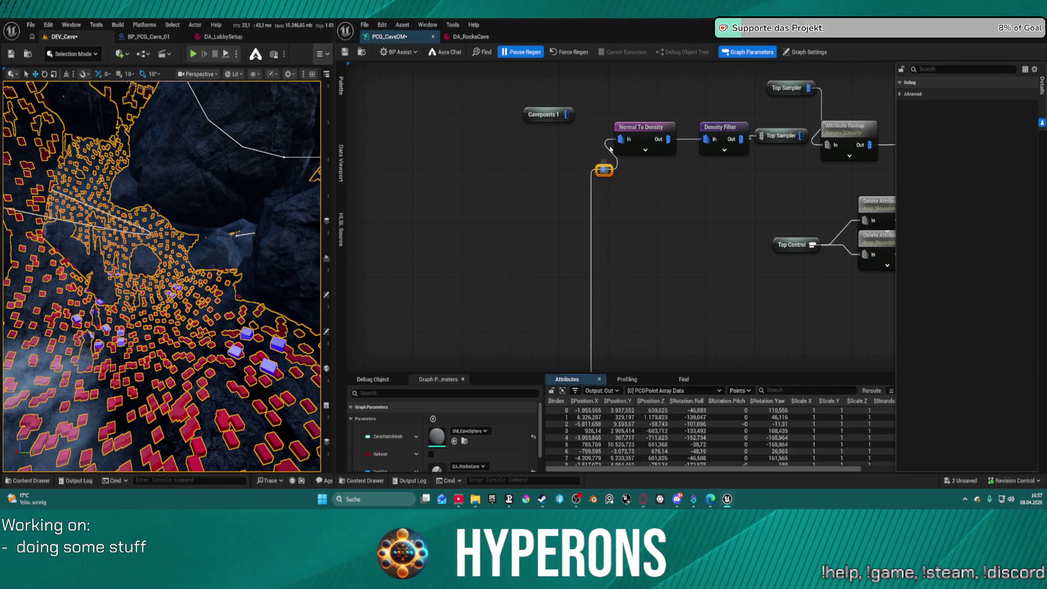
click(612, 154)
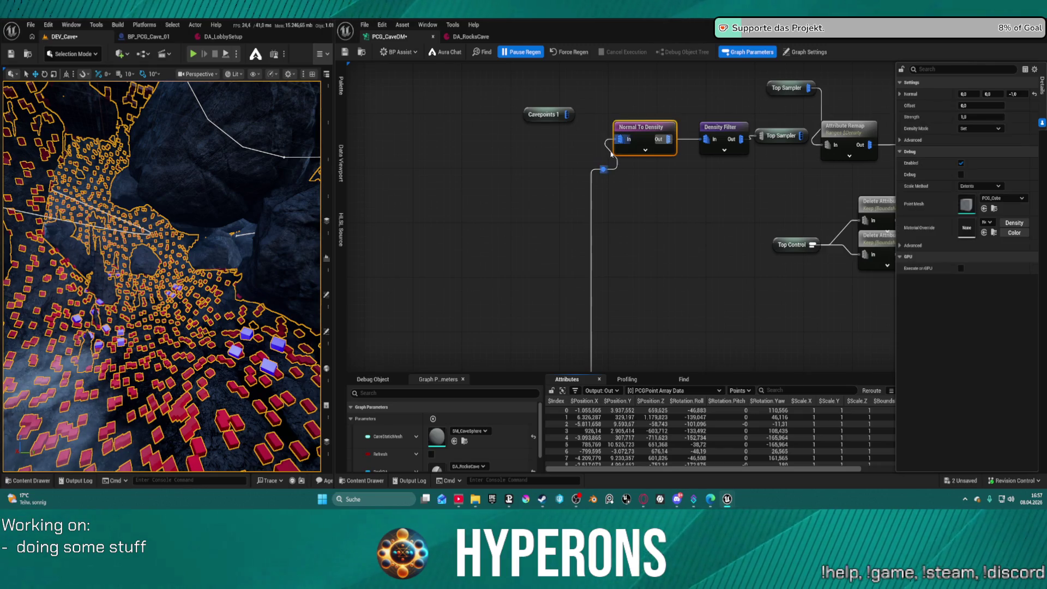
drag(568, 114, 619, 138)
Step: Stop inspecting the Mesh Sampler node and disable it
scroll(604, 219, down, 6)
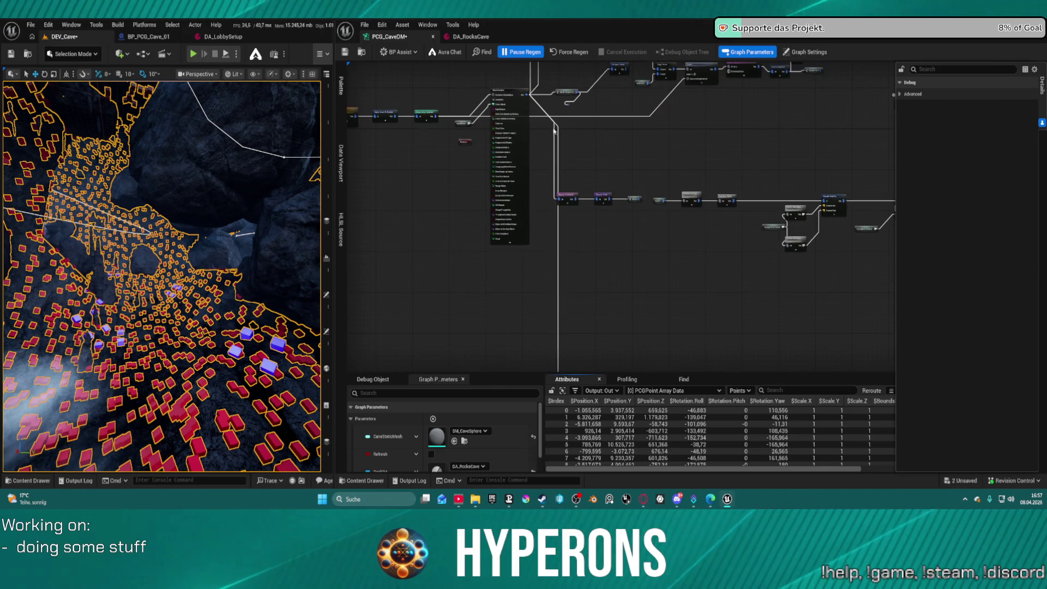
scroll(507, 183, up, 5)
drag(507, 184, 485, 232)
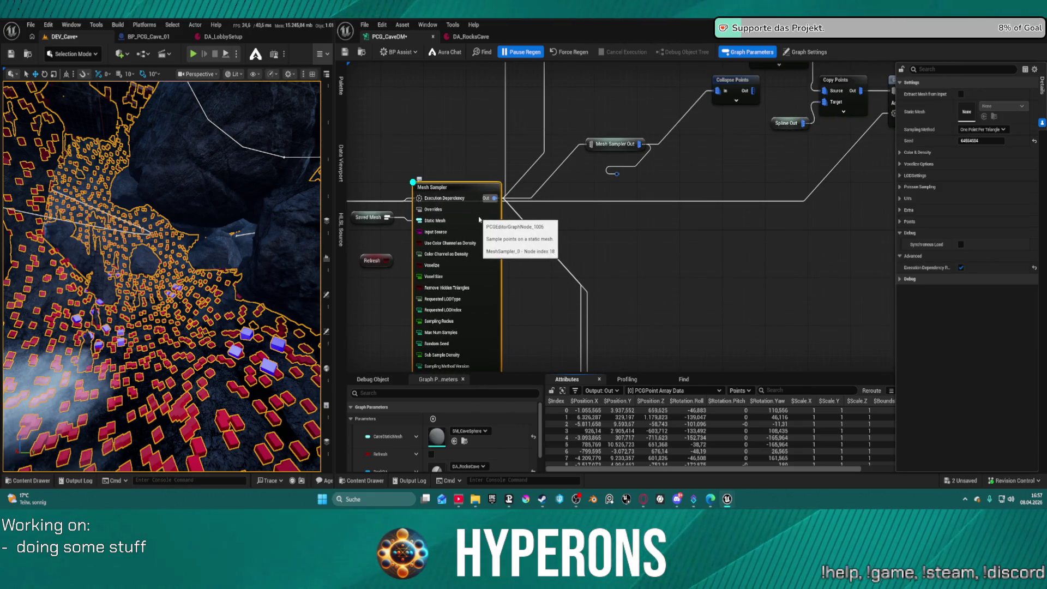
key(a)
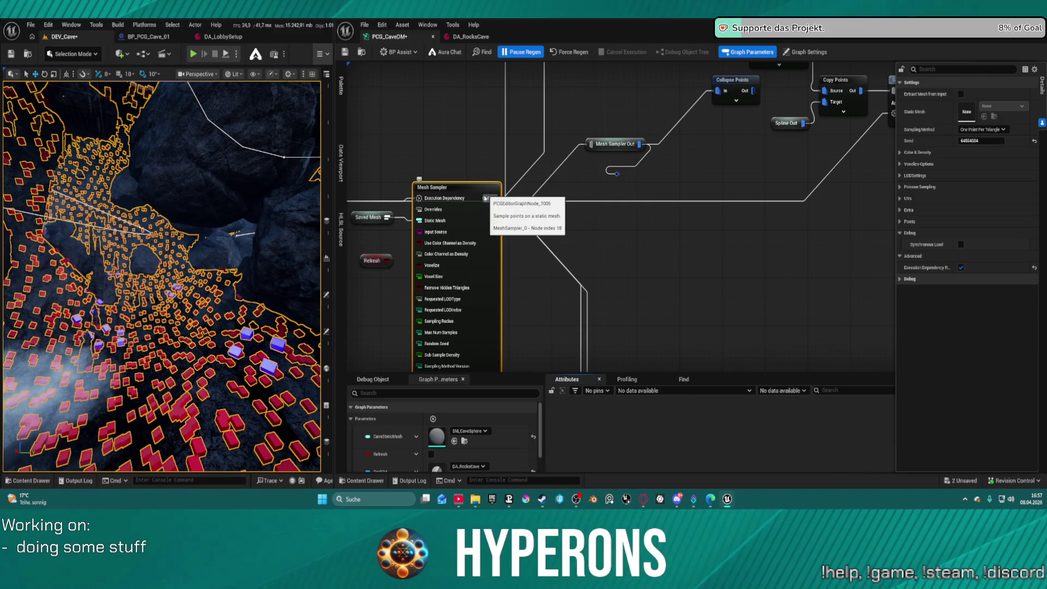
key(e)
Step: Force the cave PCG graph to regenerate, then save it with Ctrl+S
mouse_move(418, 158)
mouse_down()
mouse_move(561, 159)
mouse_move(449, 297)
mouse_move(451, 215)
mouse_up()
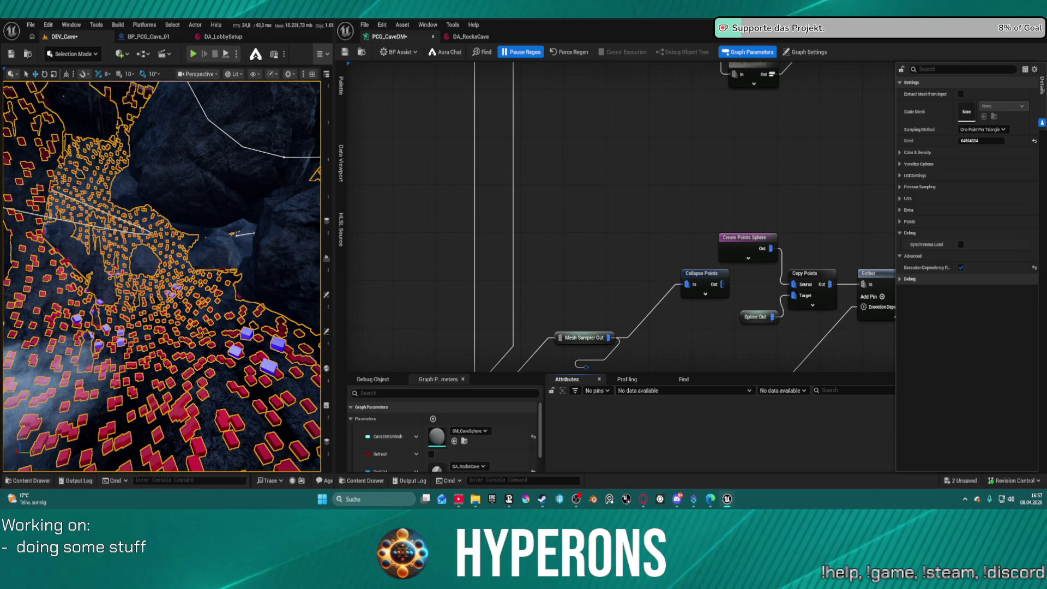
scroll(532, 210, down, 4)
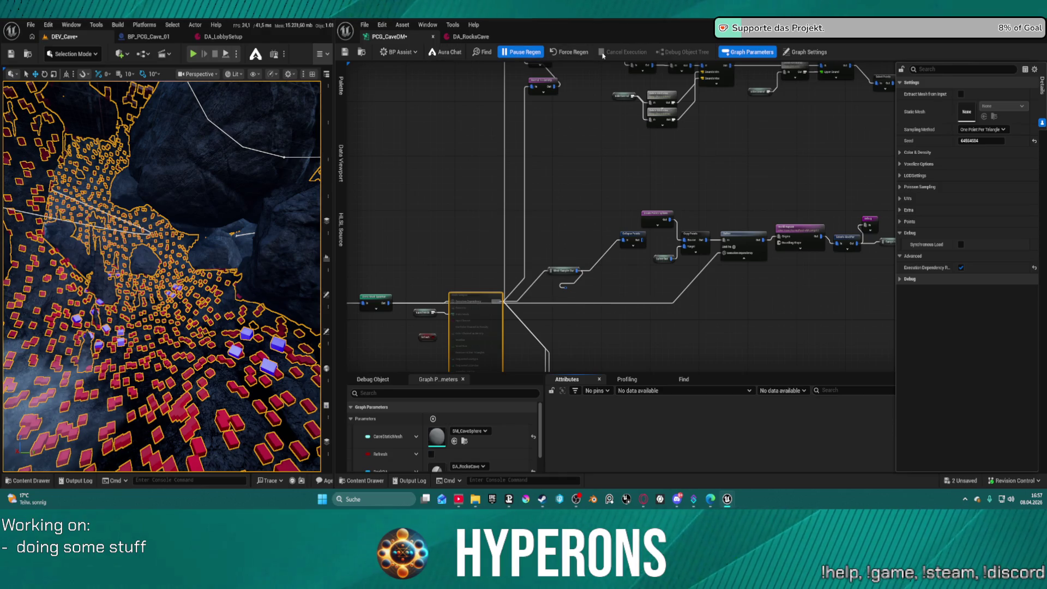
click(567, 54)
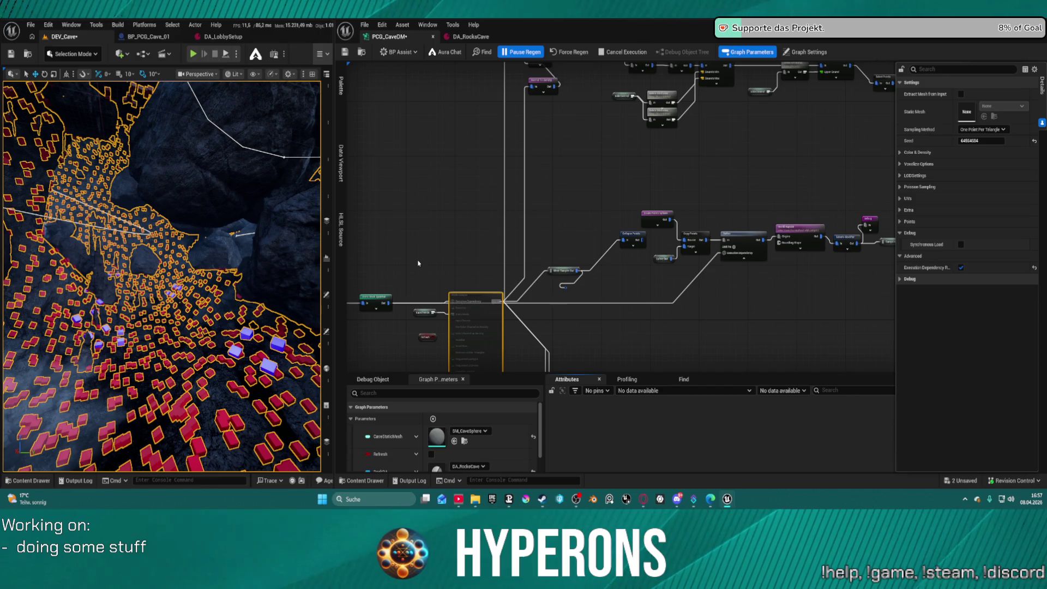
key(ctrl+s)
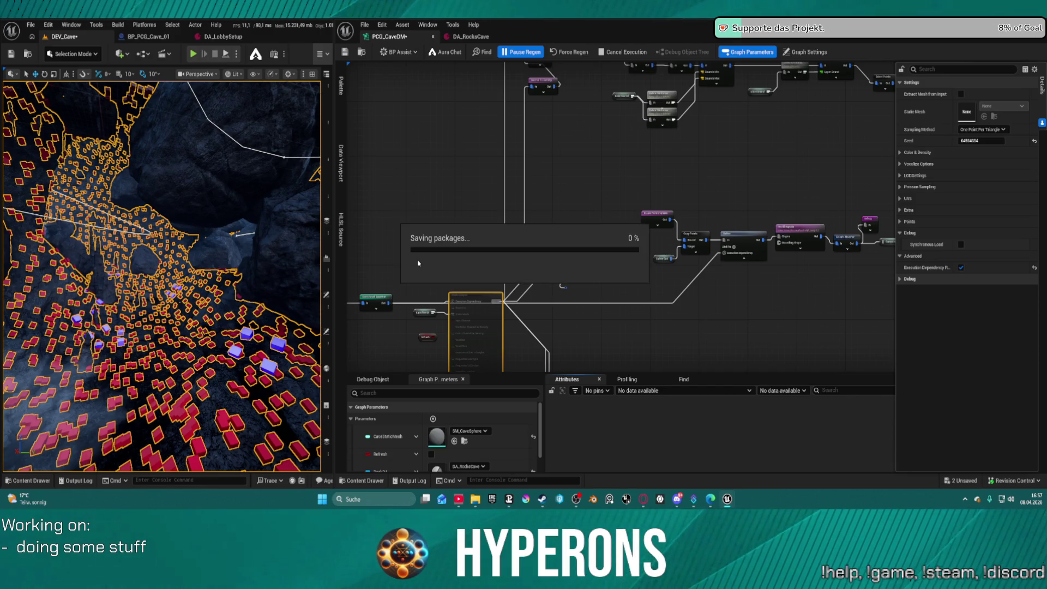
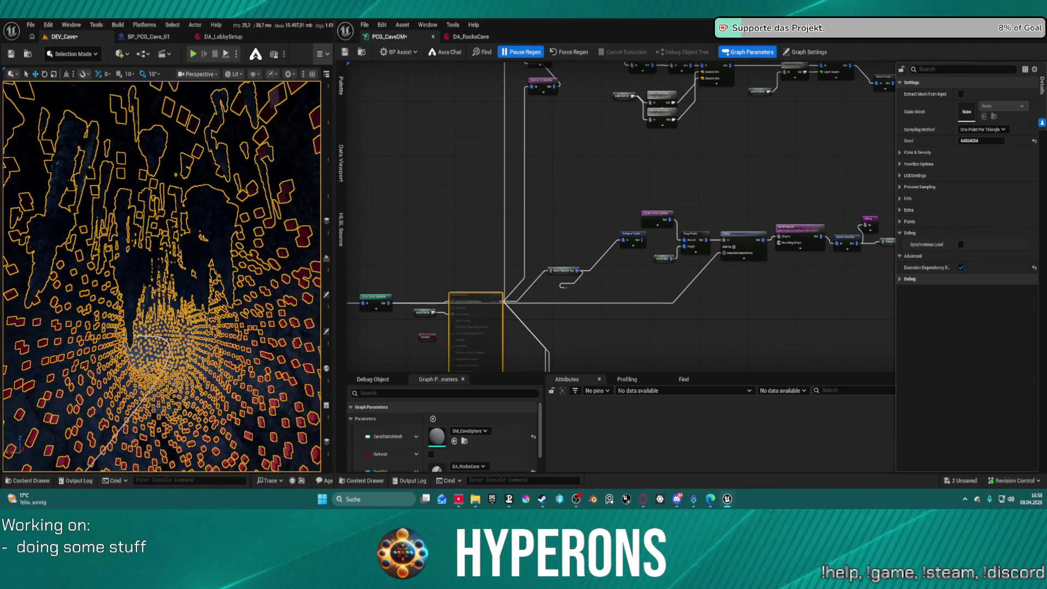
Step: Paste a small node into the cave graph and wire its output into Normal To Density's In pin
mouse_move(555, 90)
mouse_down()
mouse_move(596, 252)
mouse_move(570, 299)
mouse_move(490, 104)
mouse_move(508, 83)
mouse_up()
click(489, 121)
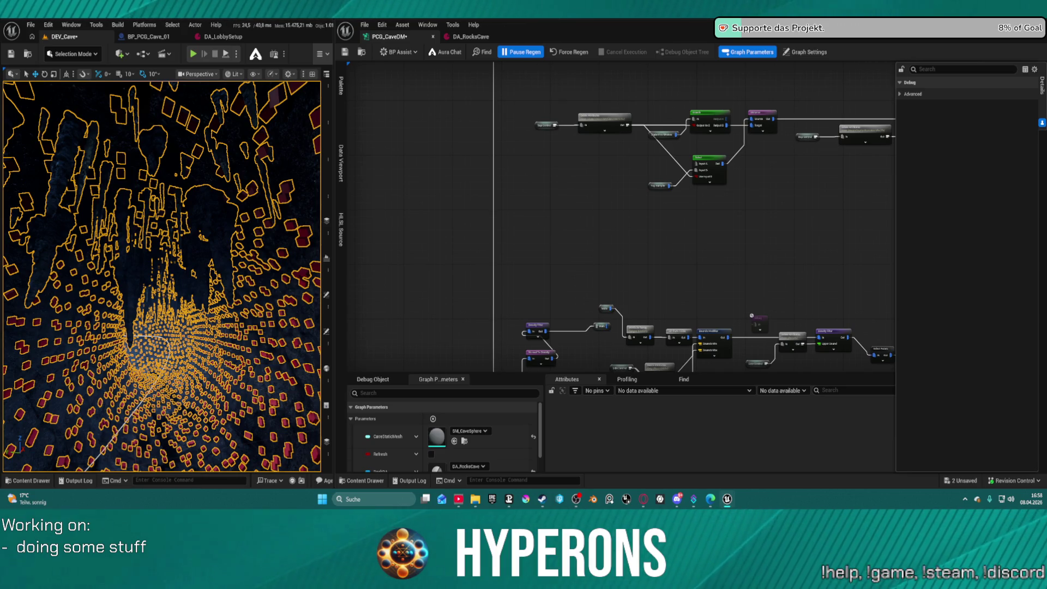
scroll(622, 218, down, 10)
scroll(417, 156, up, 5)
scroll(417, 155, up, 3)
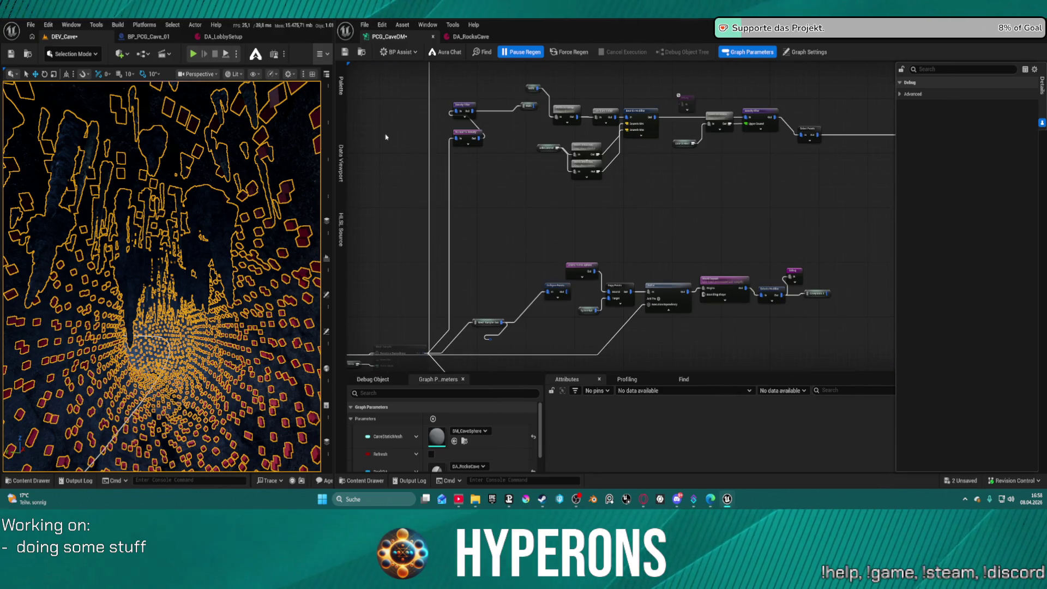
key(ctrl+v)
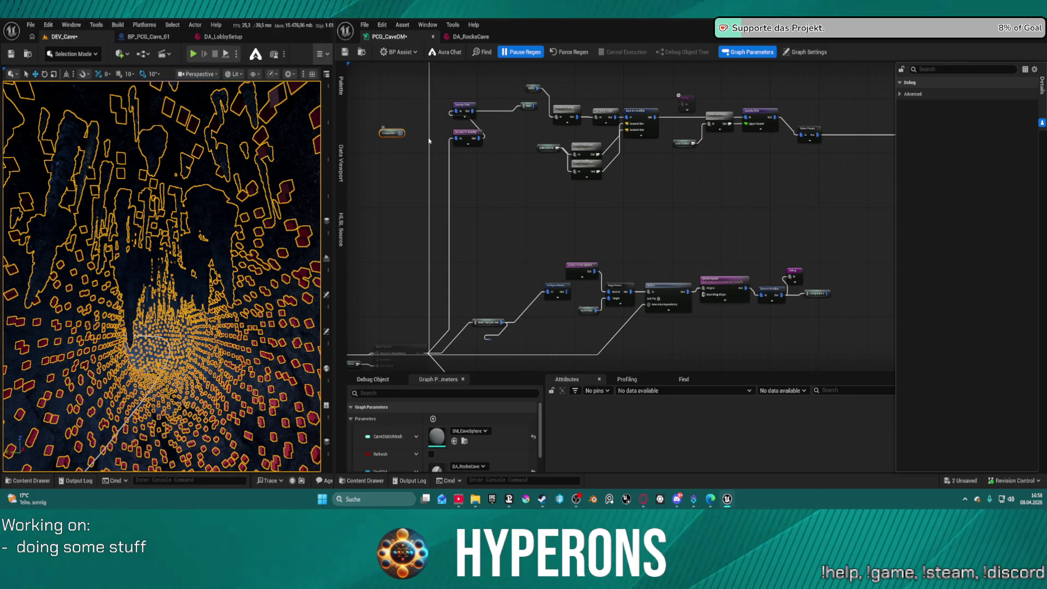
scroll(429, 141, up, 3)
mouse_move(375, 128)
mouse_down()
mouse_move(436, 150)
mouse_move(487, 140)
mouse_up()
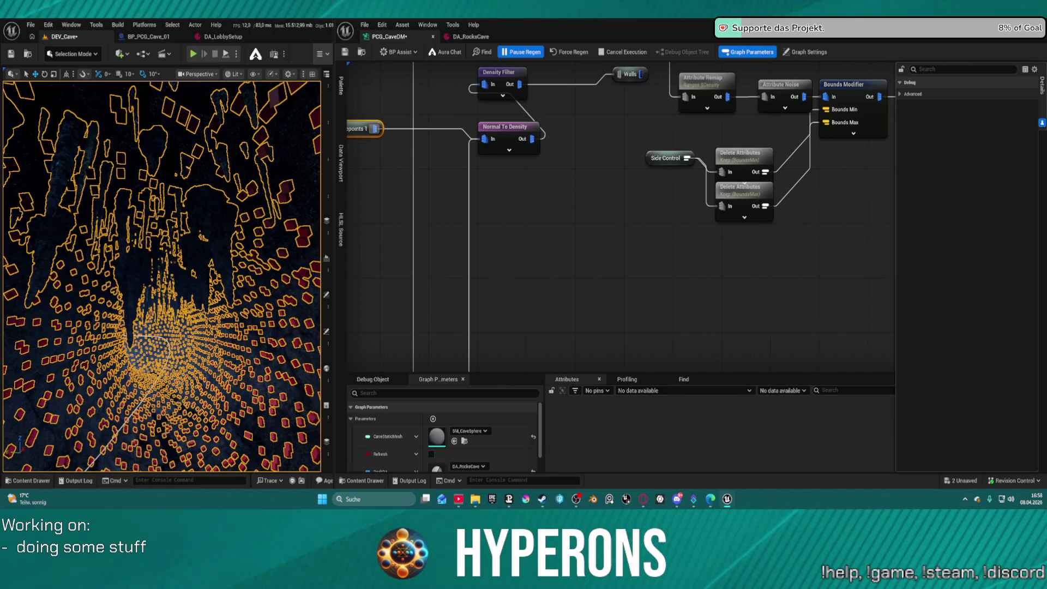
right_click(245, 327)
mouse_move(246, 327)
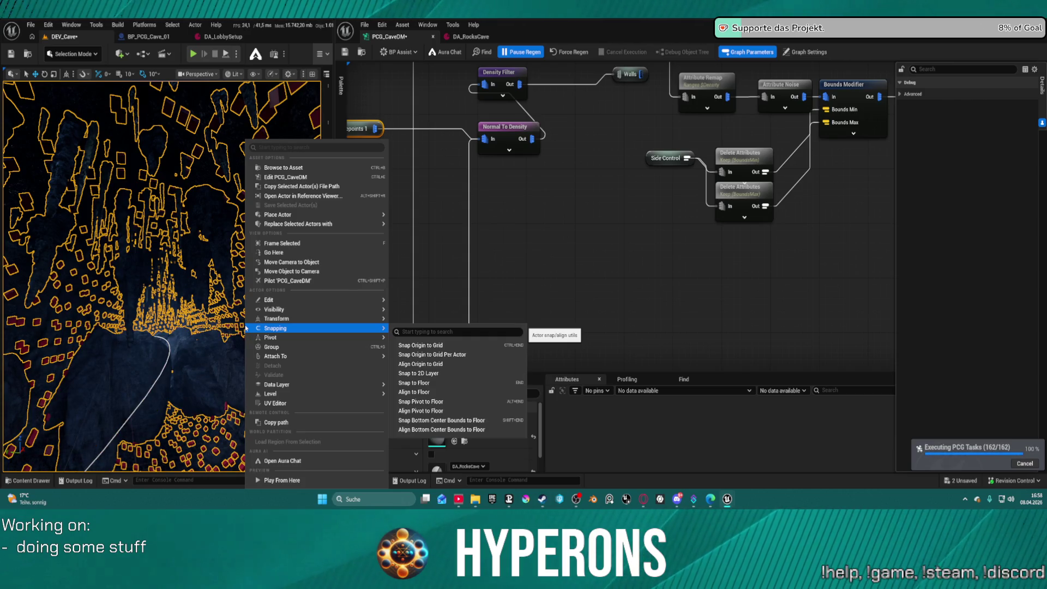
click(547, 287)
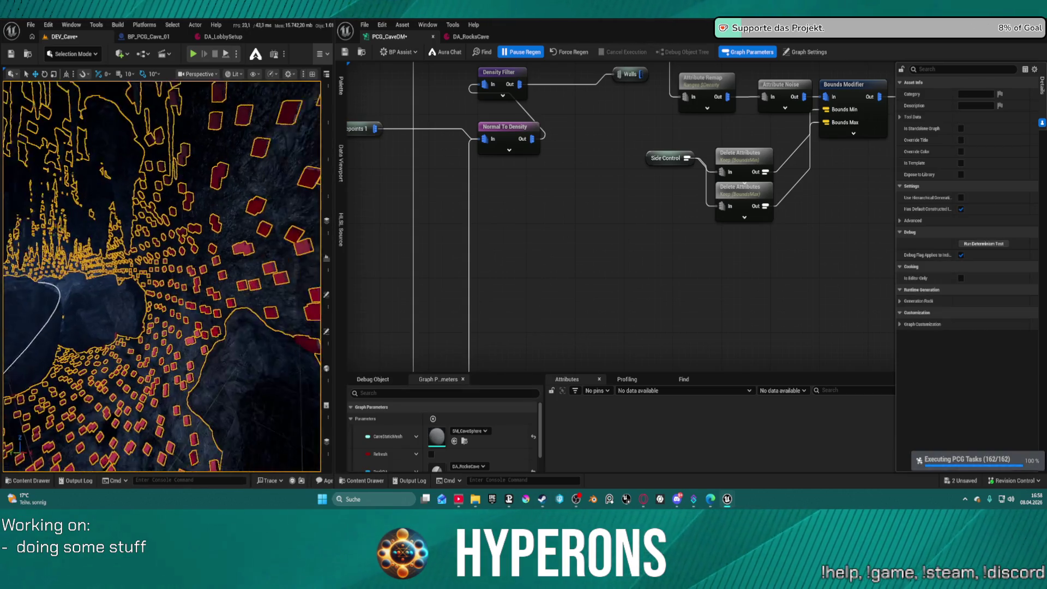
key(w)
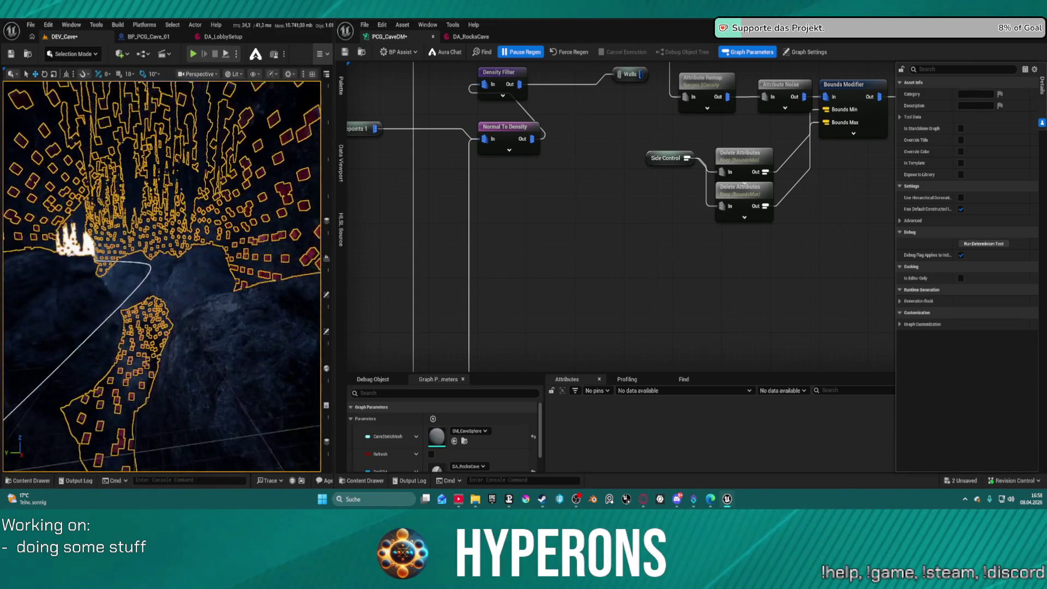
key(w)
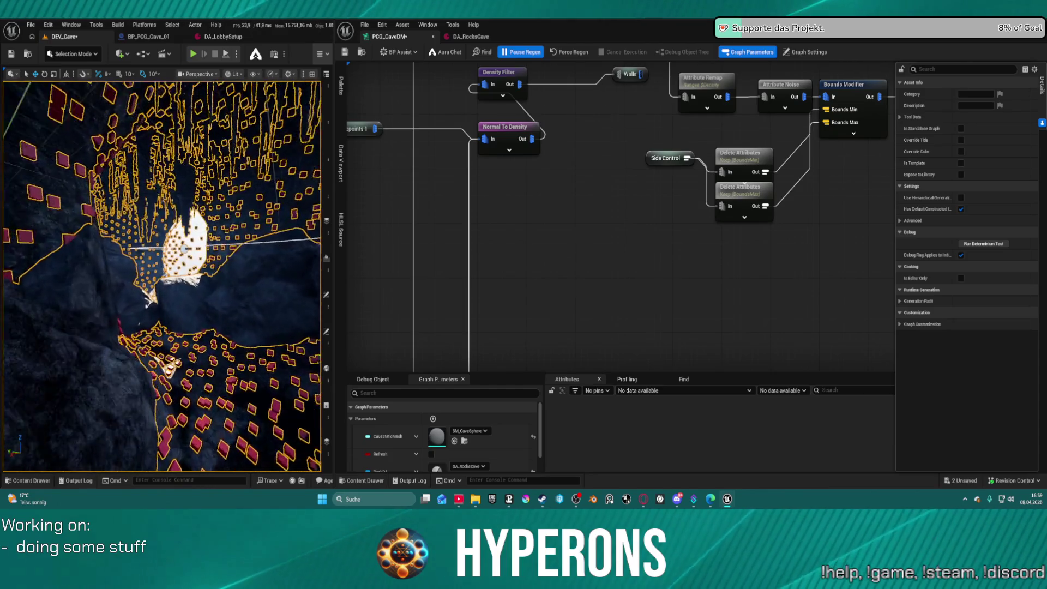
key(w)
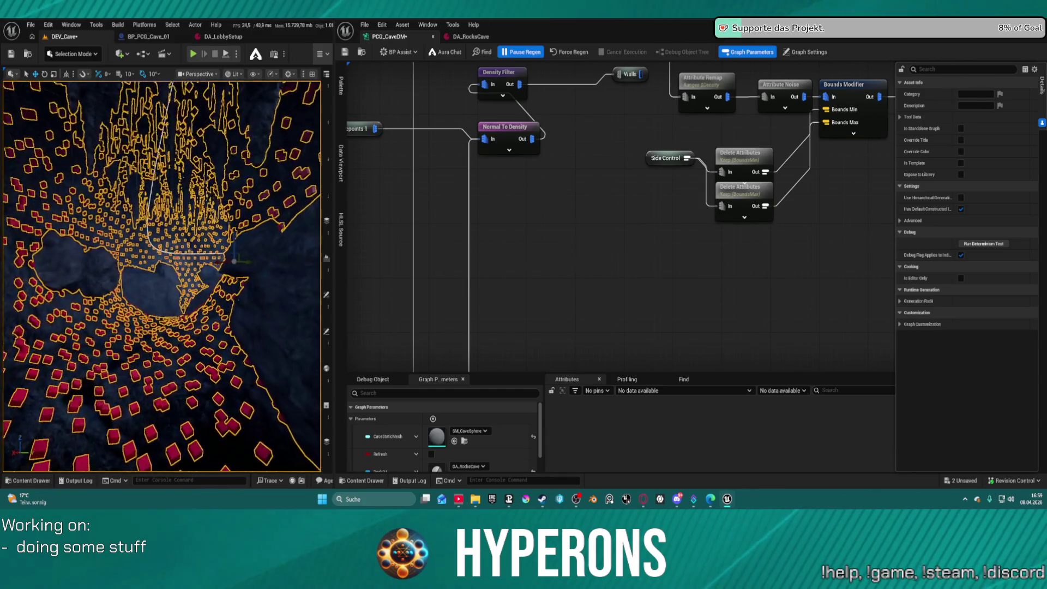
key(w)
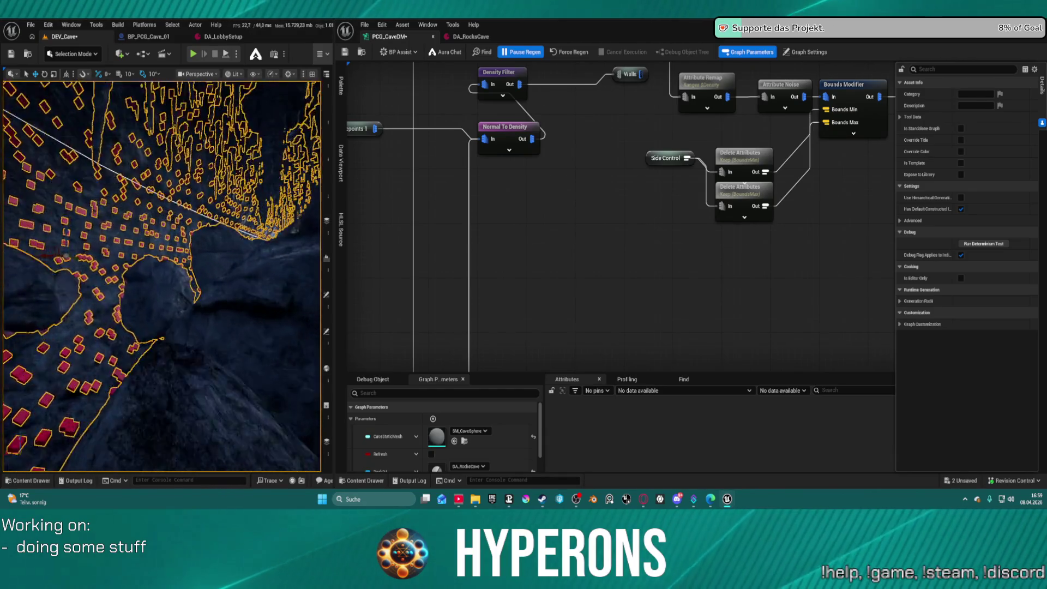
key(w)
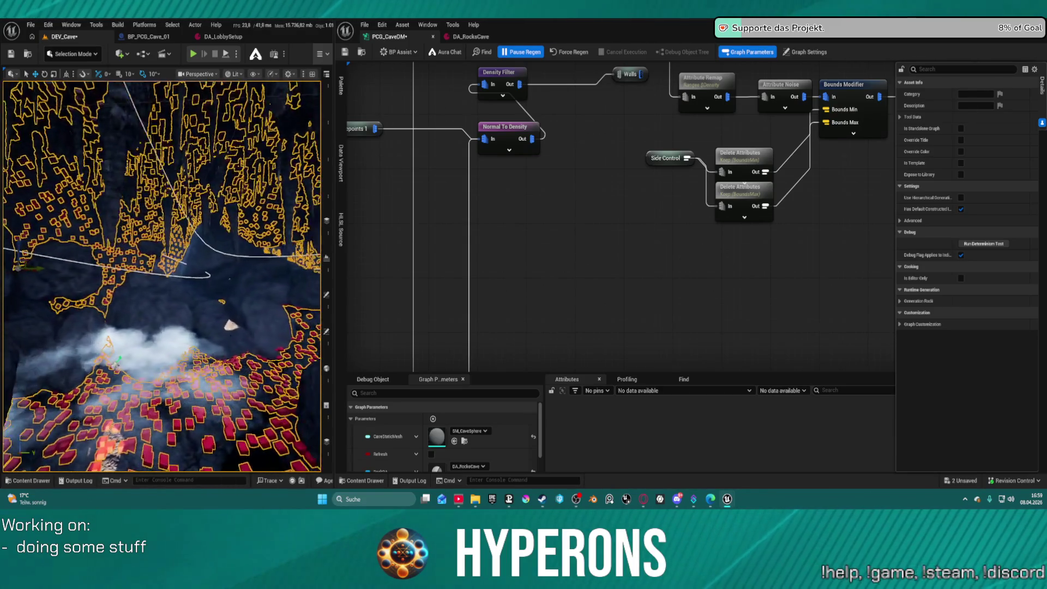
key(w)
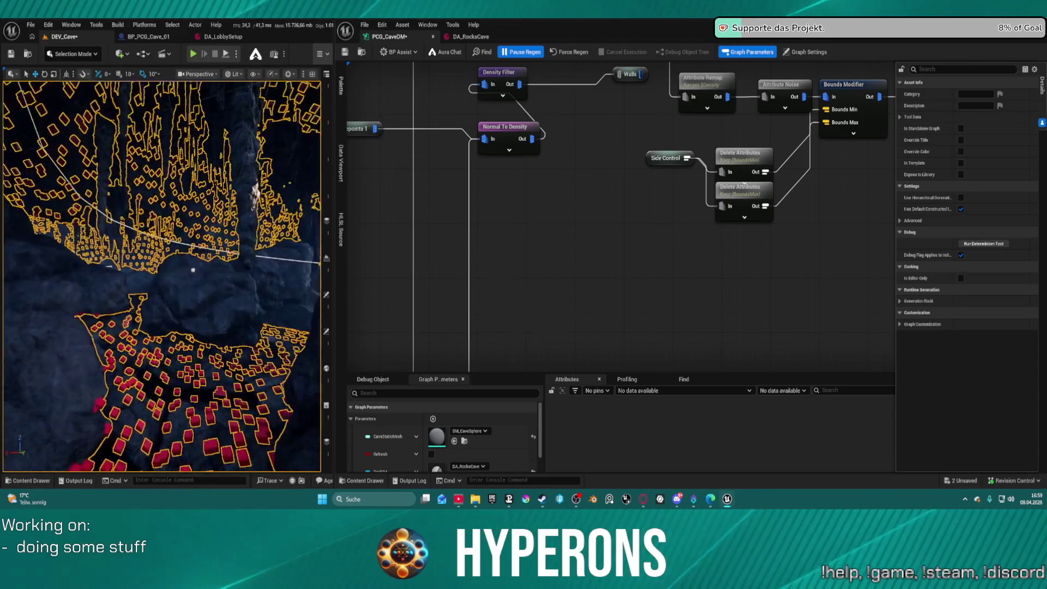
key(w)
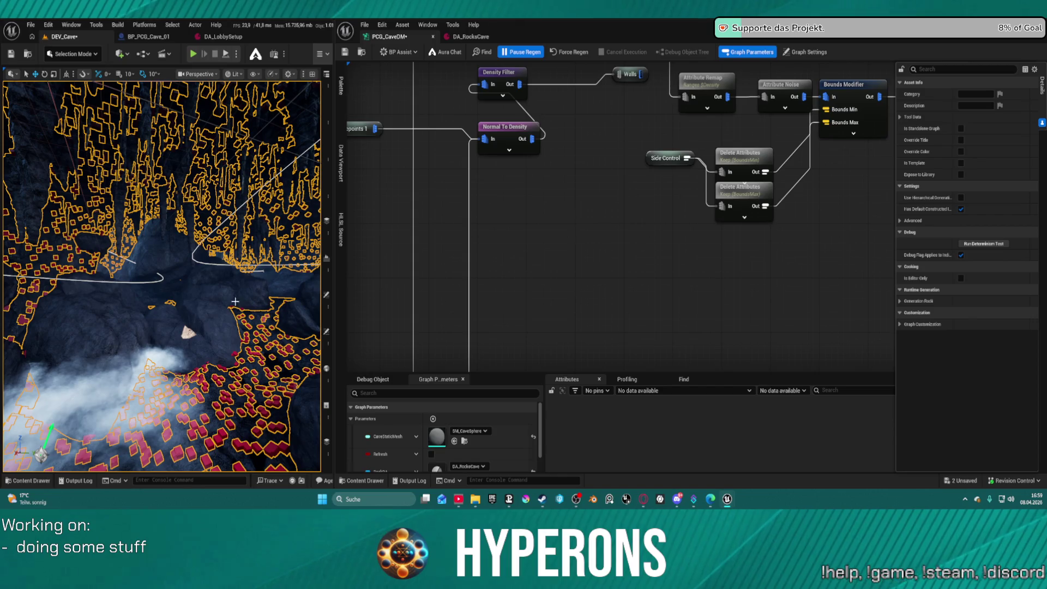
mouse_move(235, 301)
mouse_down()
mouse_move(235, 131)
mouse_move(238, 300)
mouse_up()
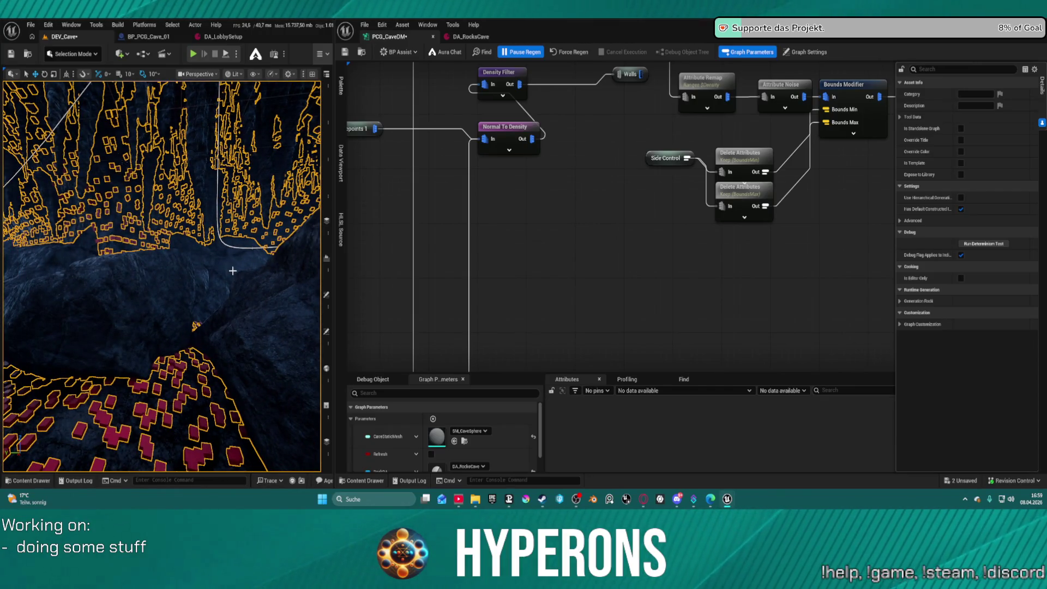
Step: Look over the Transform Points node's settings and the Branch and mesh spawner nodes
scroll(541, 233, down, 5)
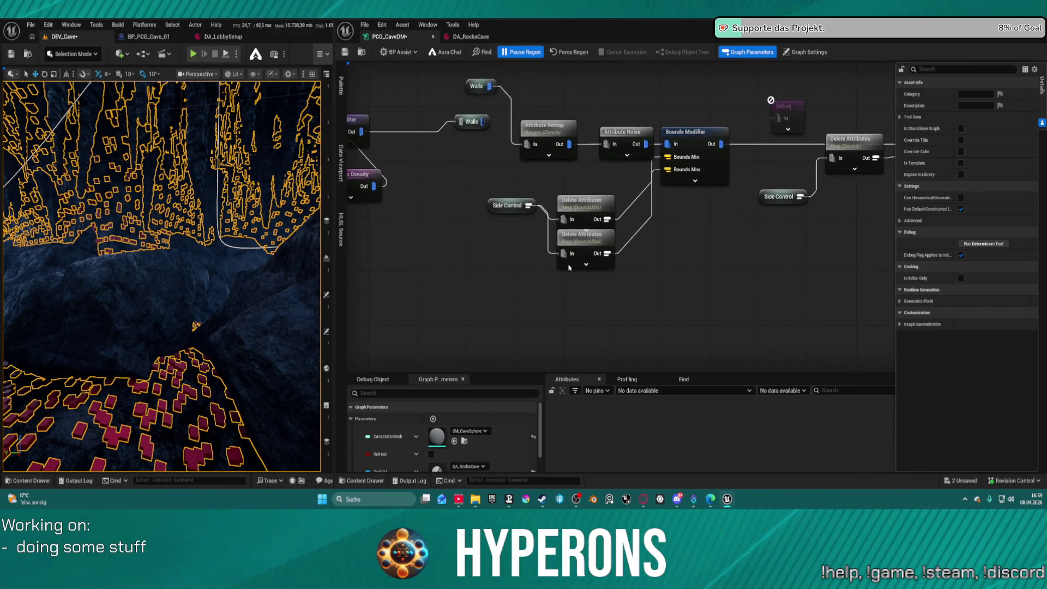
scroll(388, 221, up, 2)
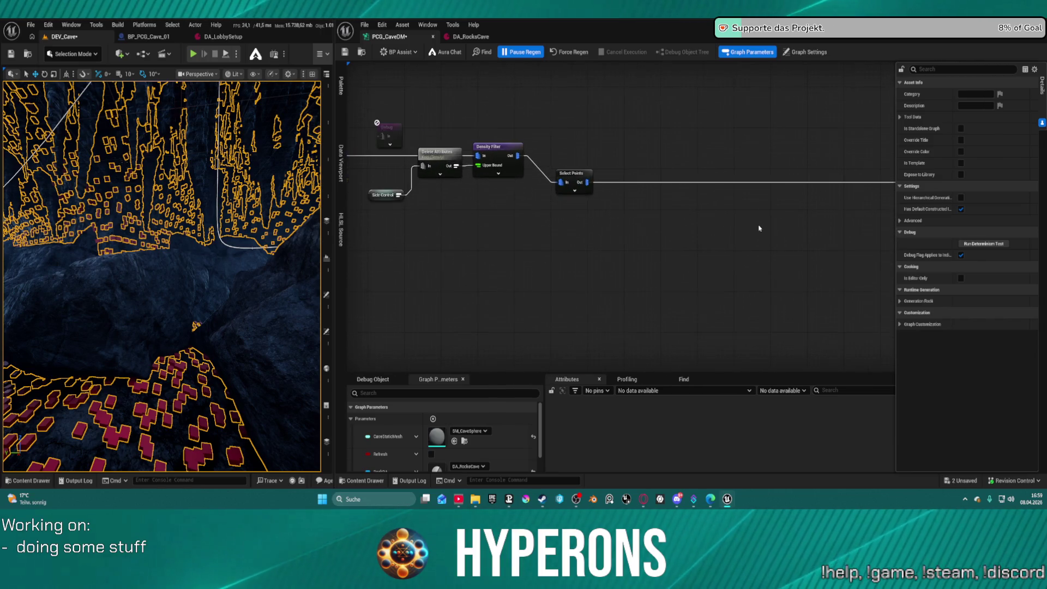
drag(883, 140, 459, 140)
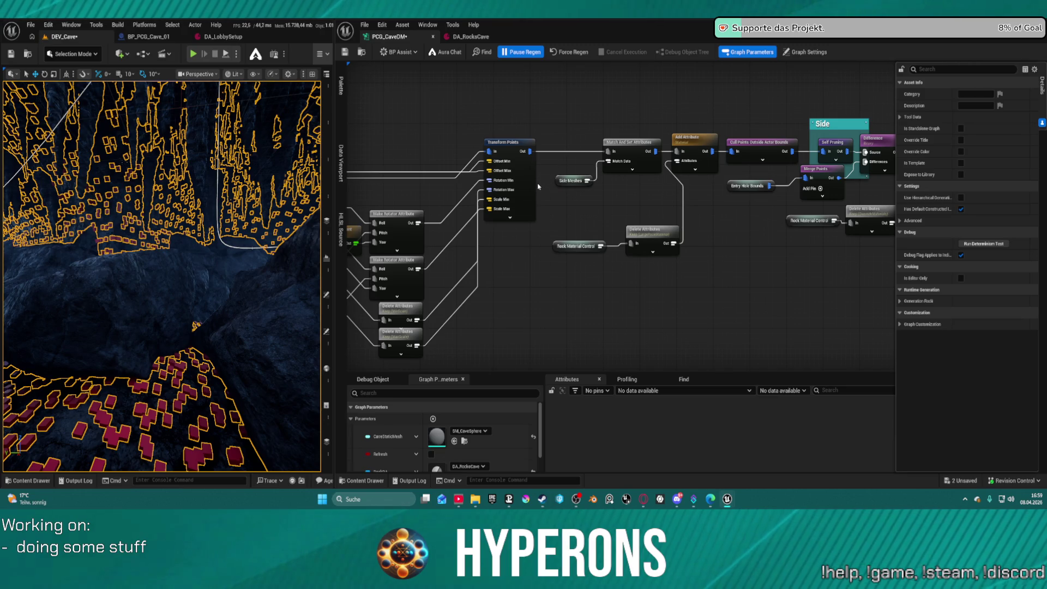
click(526, 204)
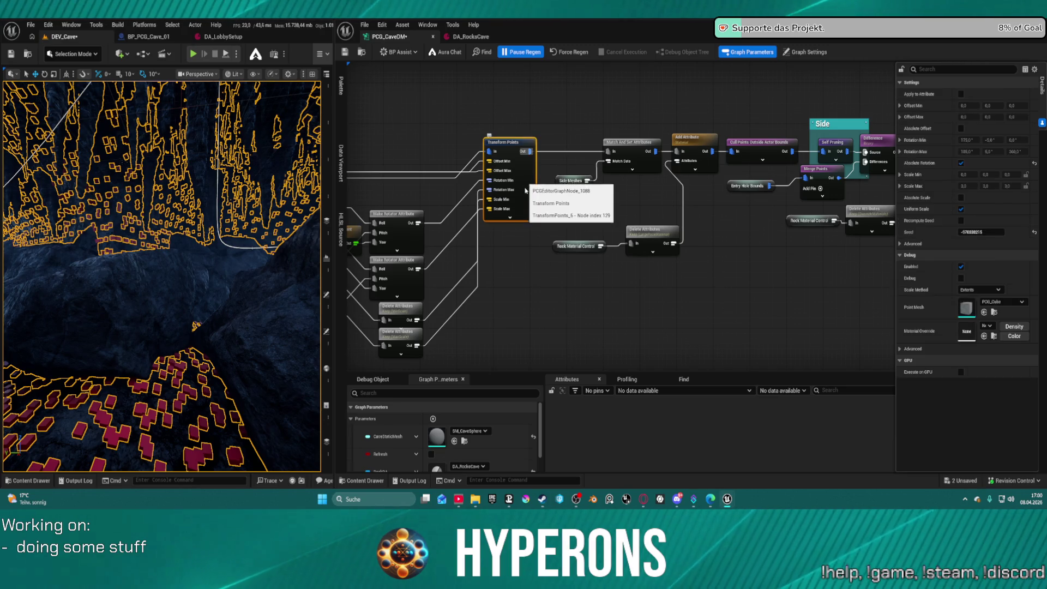
mouse_move(768, 229)
mouse_down()
mouse_move(479, 221)
mouse_move(387, 245)
mouse_move(349, 274)
mouse_move(463, 256)
mouse_up()
drag(491, 204, 884, 215)
scroll(491, 204, up, 2)
click(491, 204)
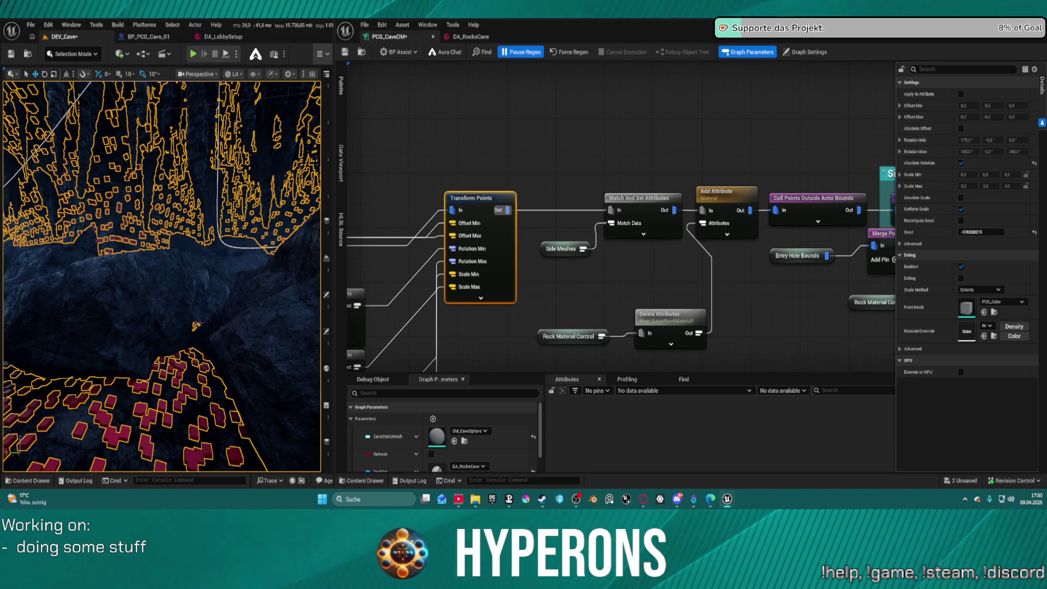
Step: Move the Select Points node up and right, then open DA_RocksCave
mouse_move(763, 137)
mouse_down()
mouse_move(367, 133)
mouse_move(799, 146)
mouse_move(776, 273)
mouse_move(349, 110)
mouse_up()
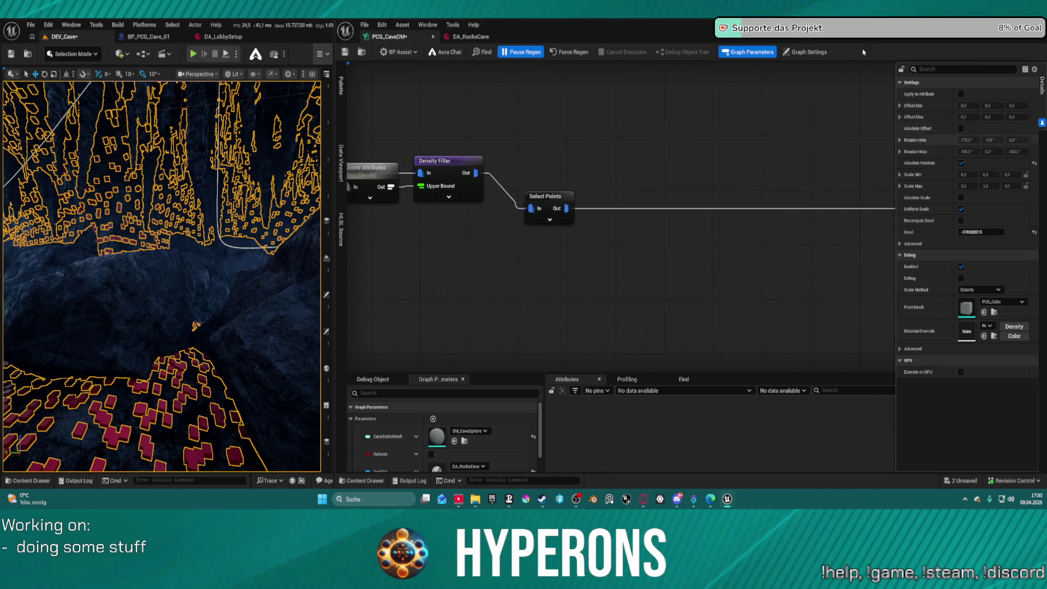
mouse_move(548, 198)
mouse_down()
mouse_move(648, 155)
mouse_move(658, 169)
mouse_move(722, 156)
mouse_up()
scroll(647, 167, down, 3)
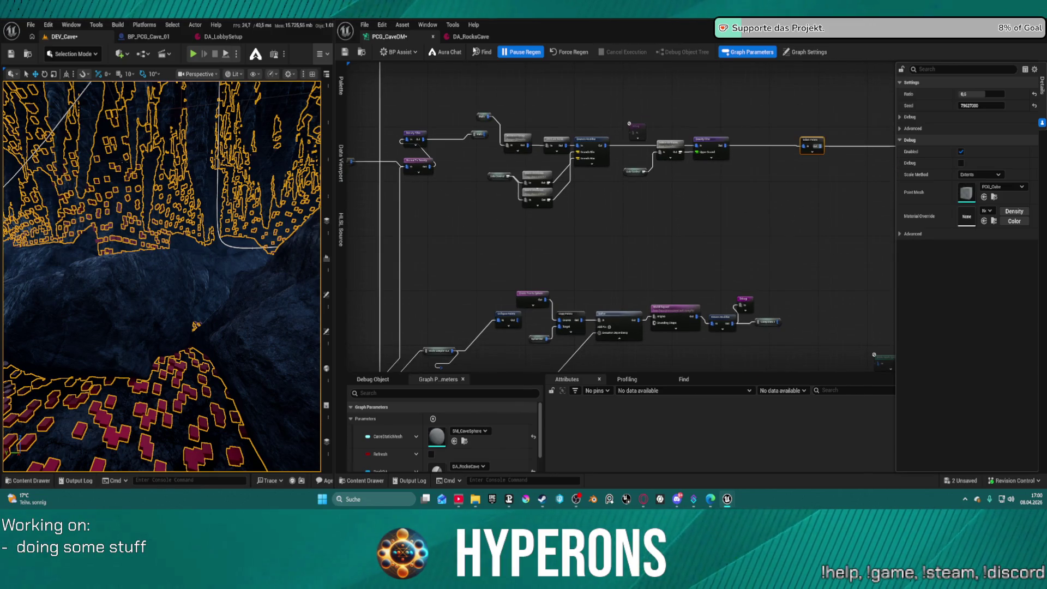
click(470, 37)
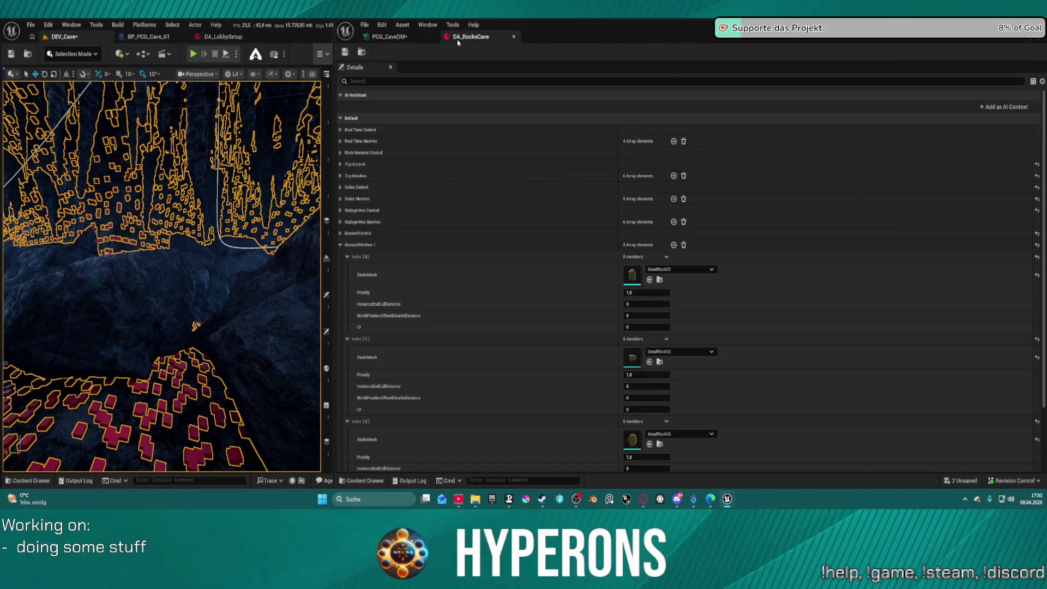
Step: Expand Sides Control in DA_RocksCave, then inspect a Delete Attributes node in the cave graph
click(340, 188)
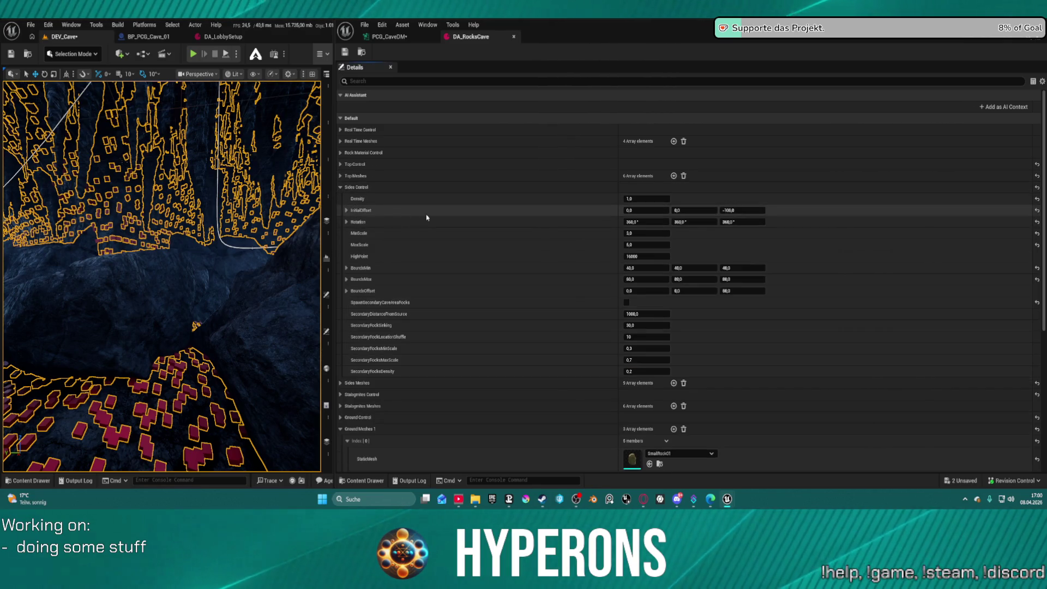
click(389, 36)
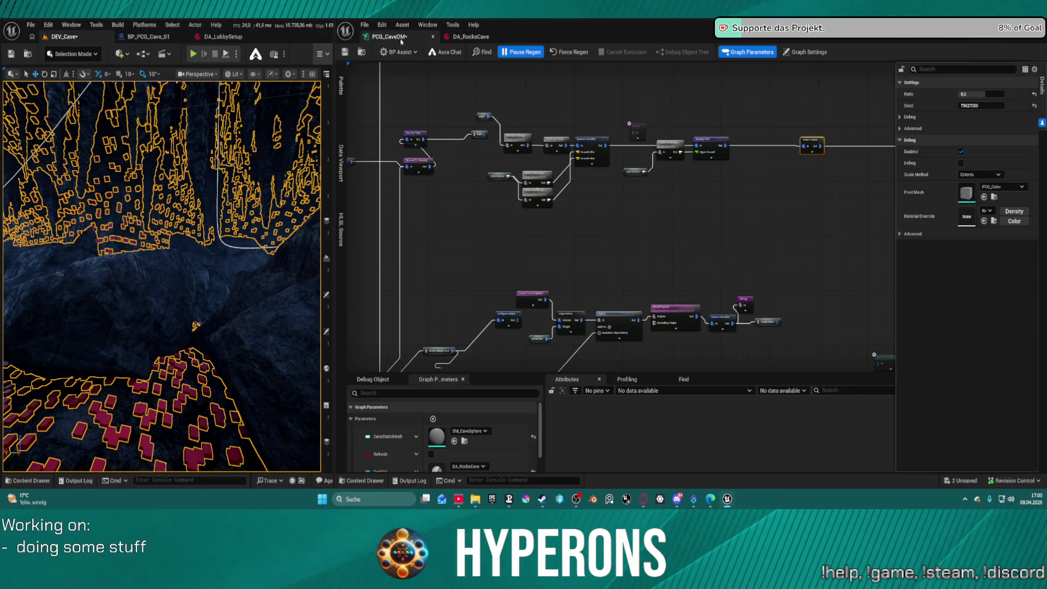
mouse_move(612, 181)
mouse_down()
mouse_move(415, 174)
mouse_move(349, 125)
mouse_move(278, 93)
mouse_move(253, 115)
mouse_up()
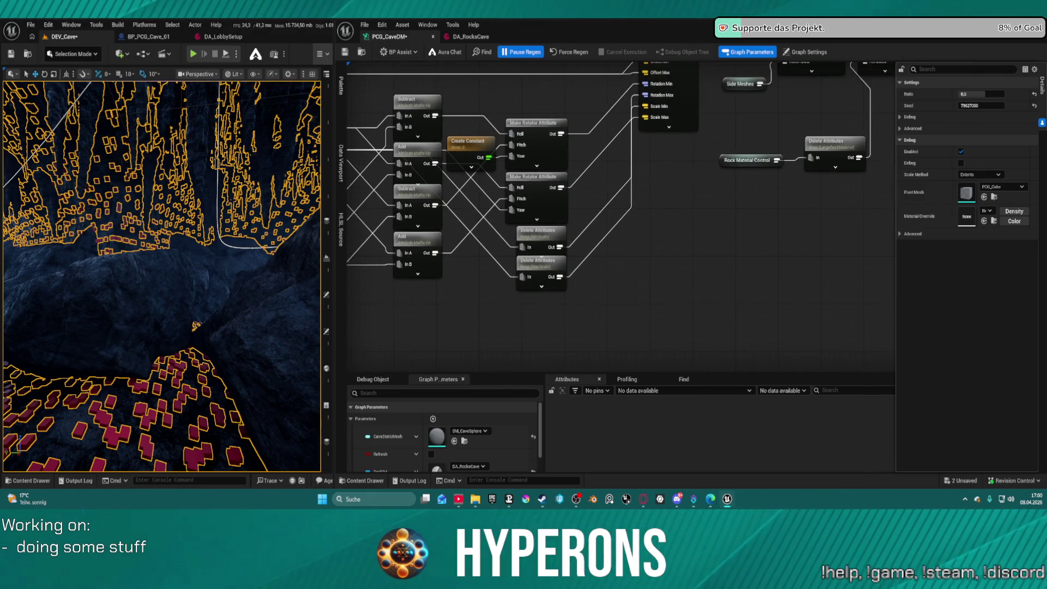
mouse_move(600, 109)
mouse_down()
mouse_move(665, 104)
mouse_move(652, 148)
mouse_move(279, 184)
mouse_move(780, 193)
mouse_move(591, 185)
mouse_up()
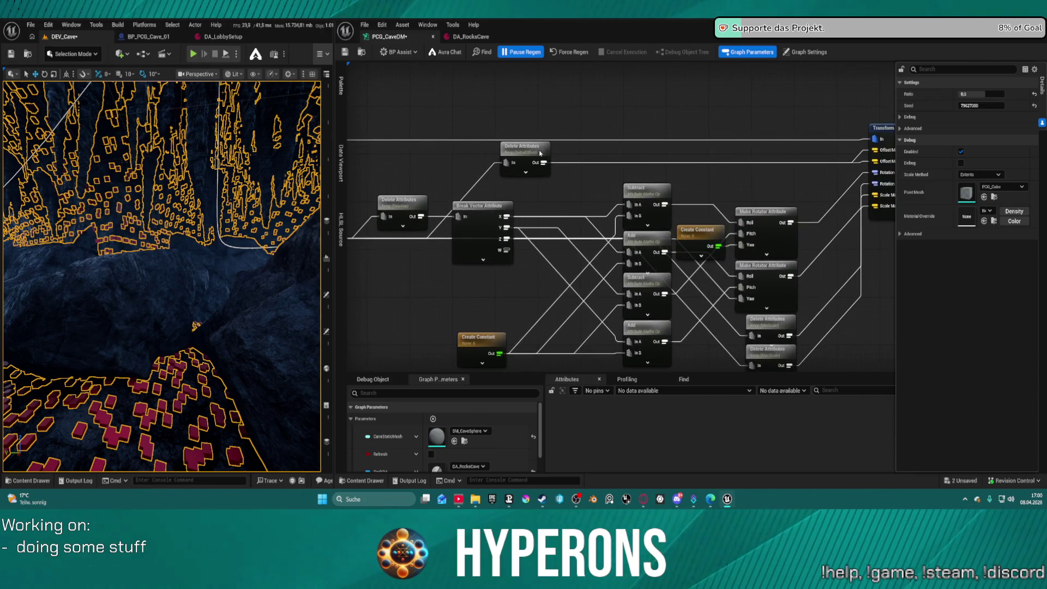
click(537, 153)
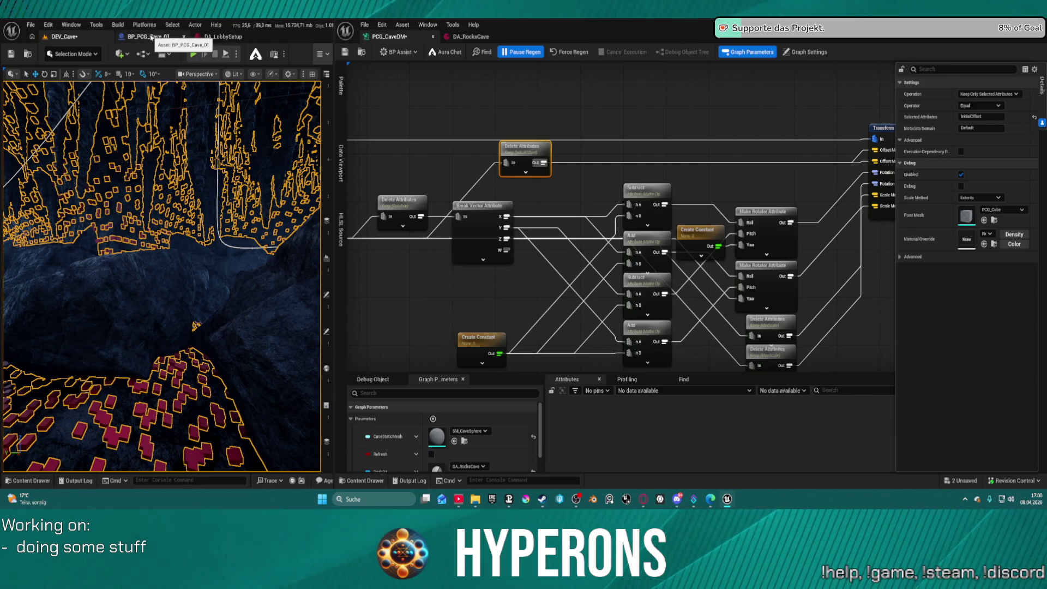
click(151, 37)
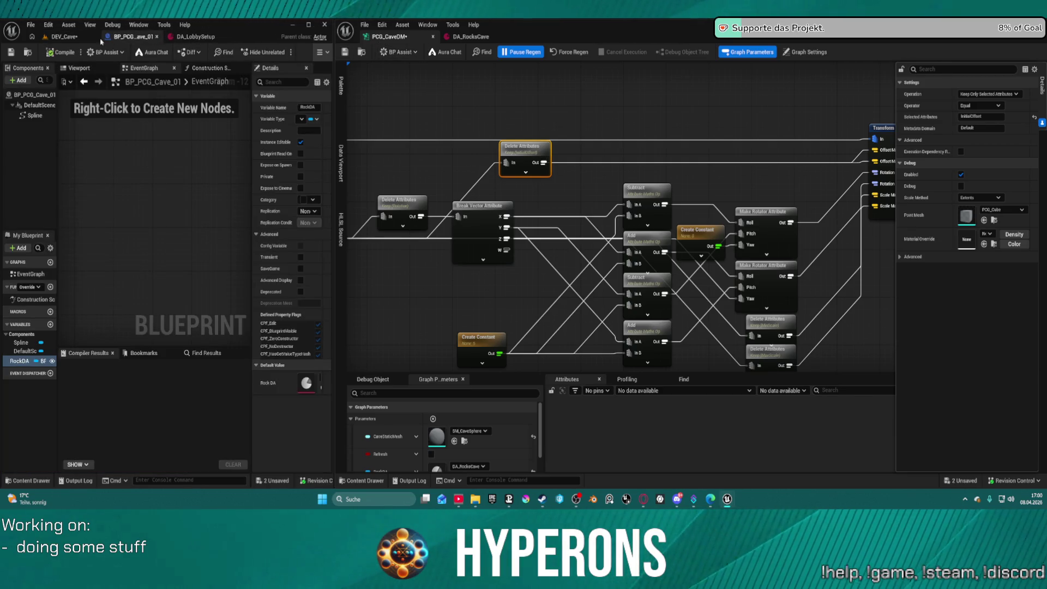
Step: Set DA_RocksCave's Sides Control Initial Offset Z to -300 and save the asset
click(101, 41)
click(458, 37)
click(730, 210)
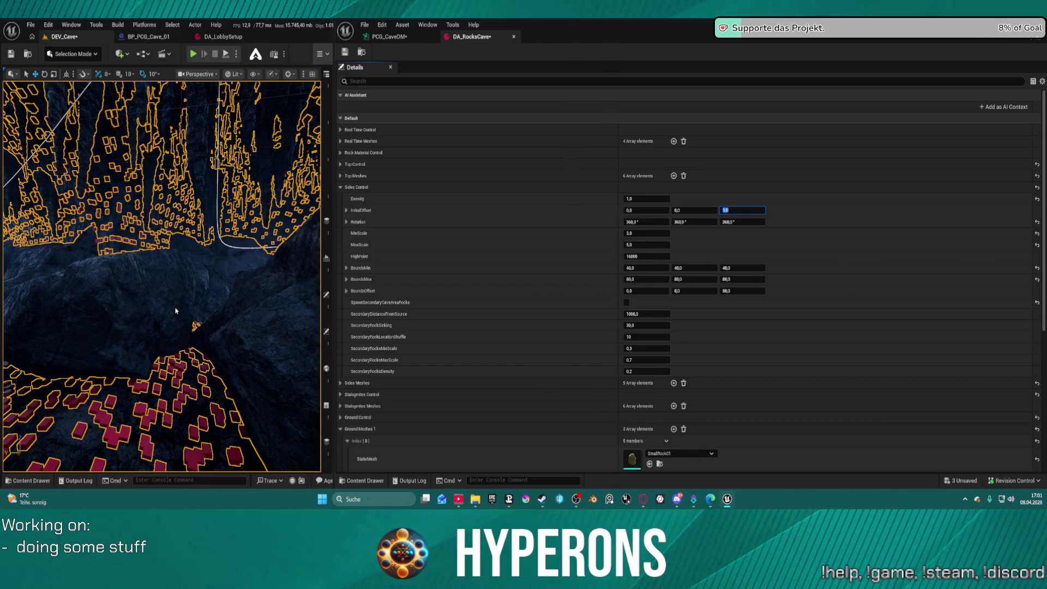
key(ctrl+s)
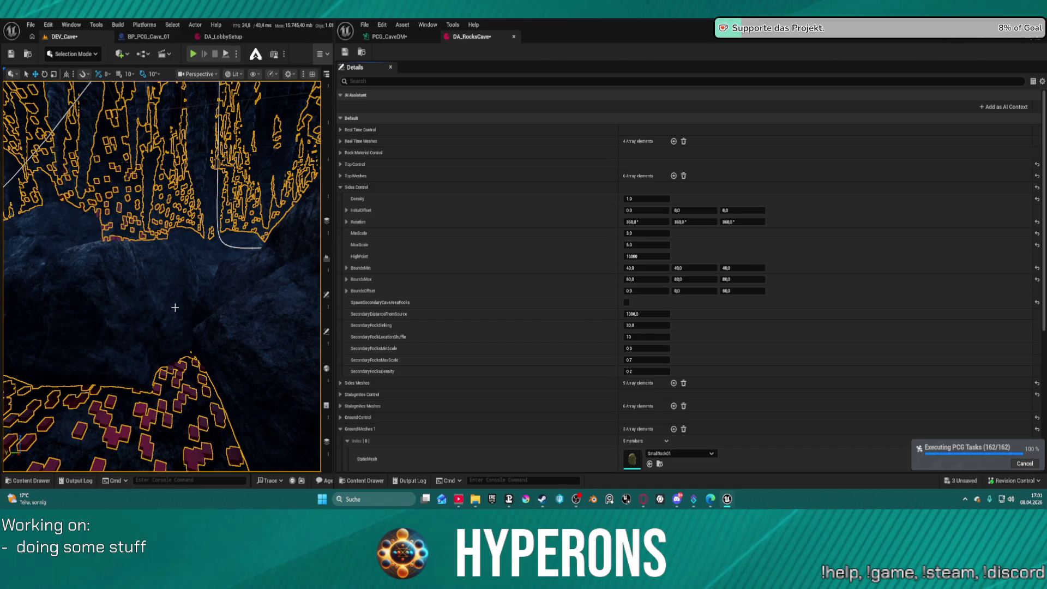
click(753, 210)
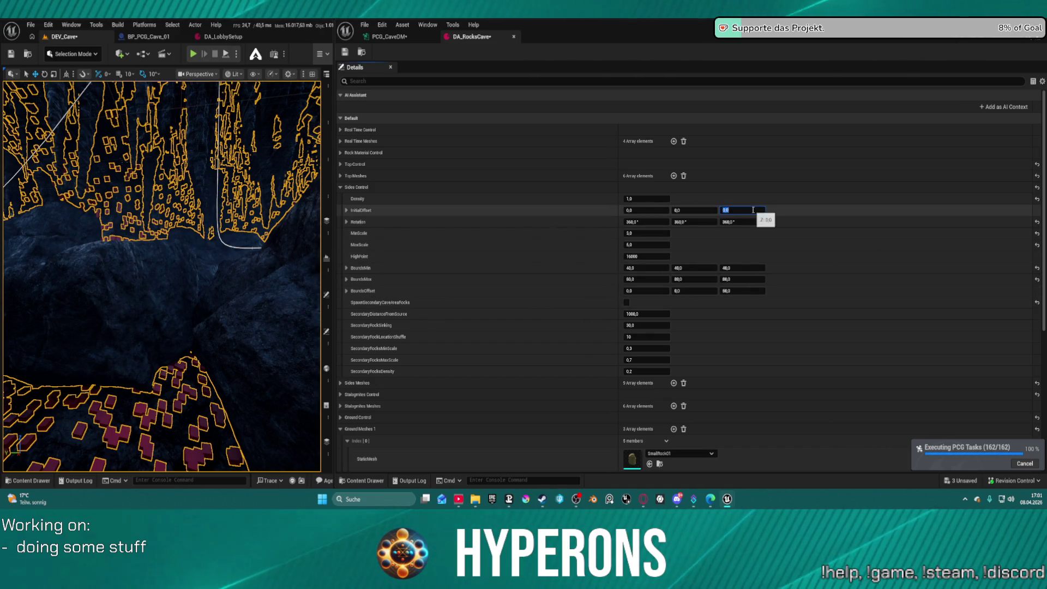
text(-300)
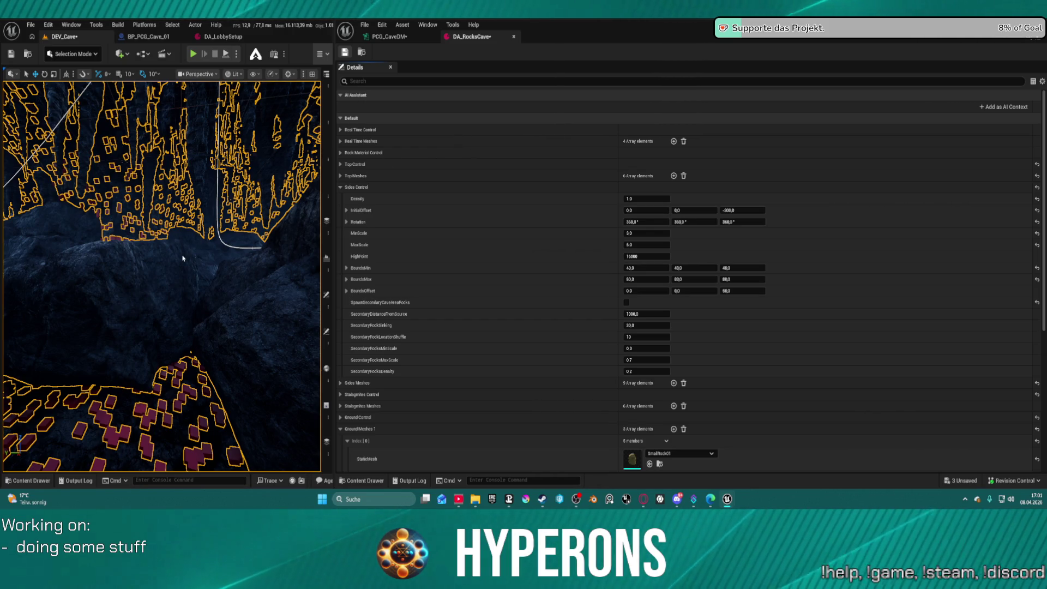
key(ctrl+s)
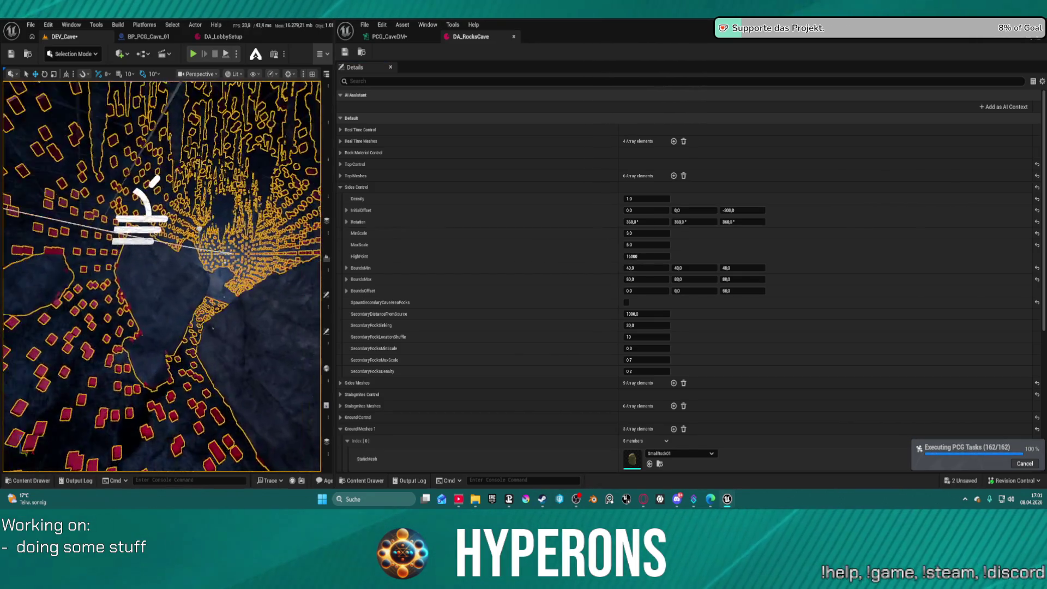
Step: Fly into the cave, then select the Exp actor in the Outliner and focus the view on it
scroll(162, 276, up, 5)
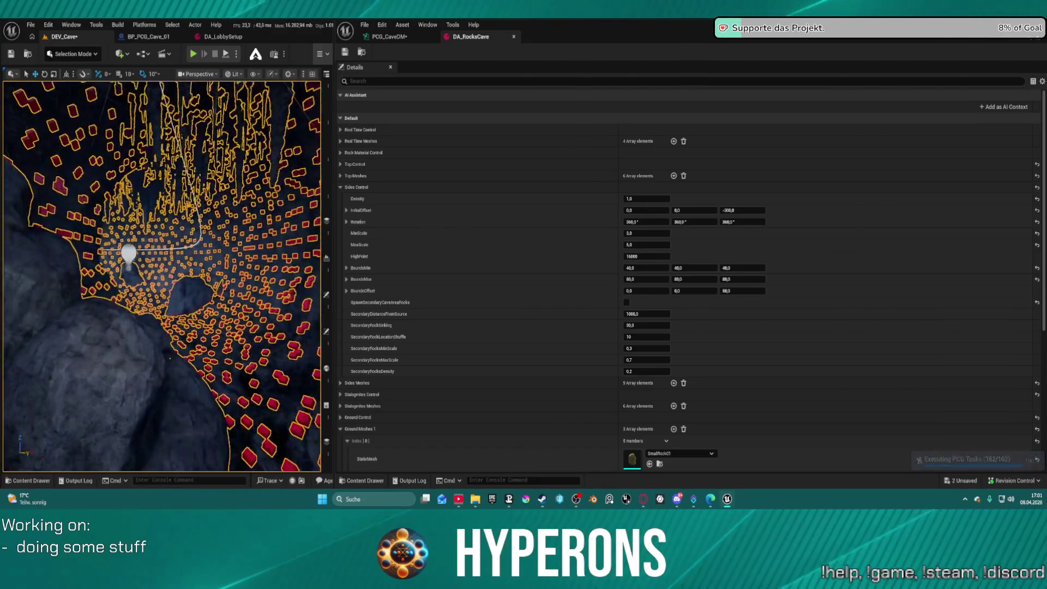
scroll(162, 276, up, 3)
scroll(162, 276, up, 3)
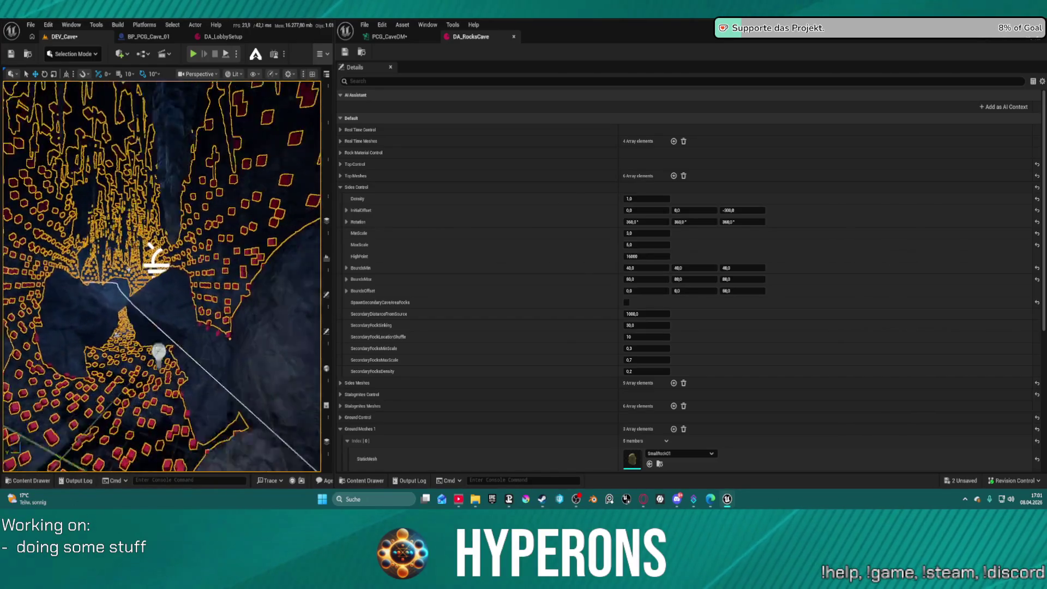
scroll(162, 276, up, 5)
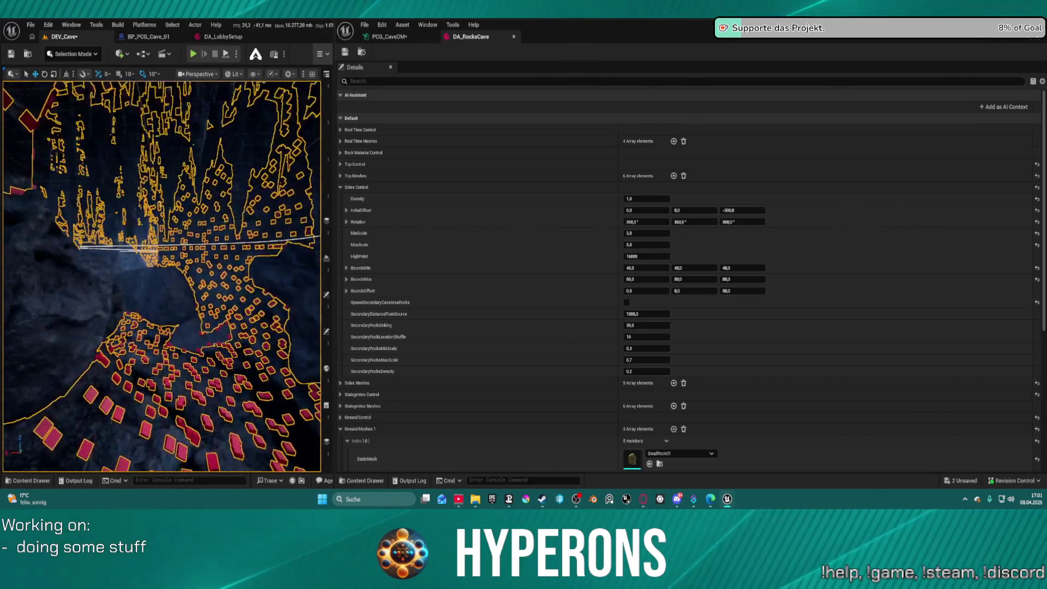
scroll(161, 275, up, 5)
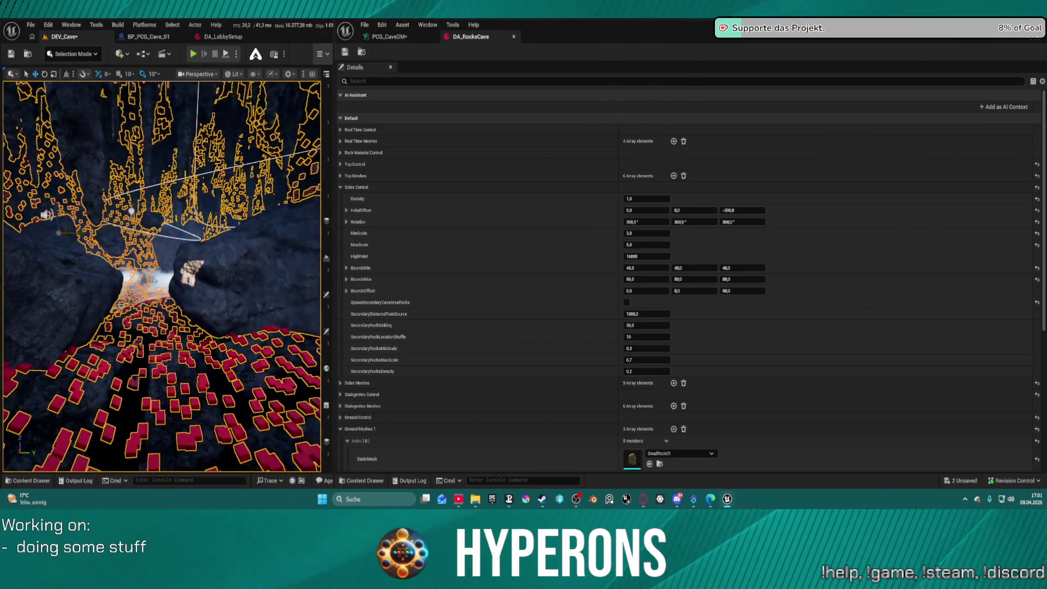
scroll(162, 276, up, 5)
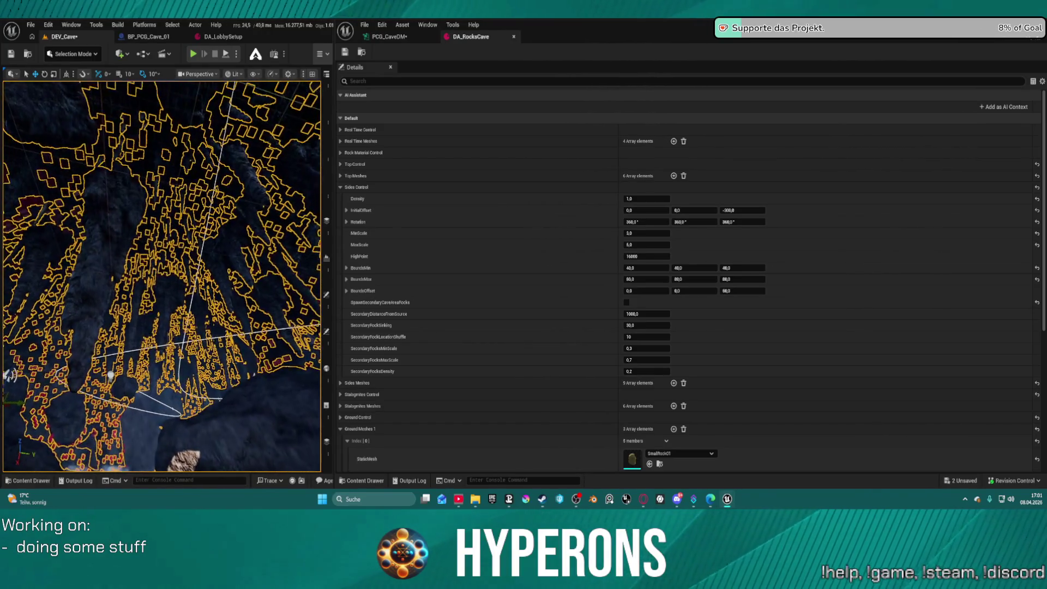
scroll(161, 276, up, 5)
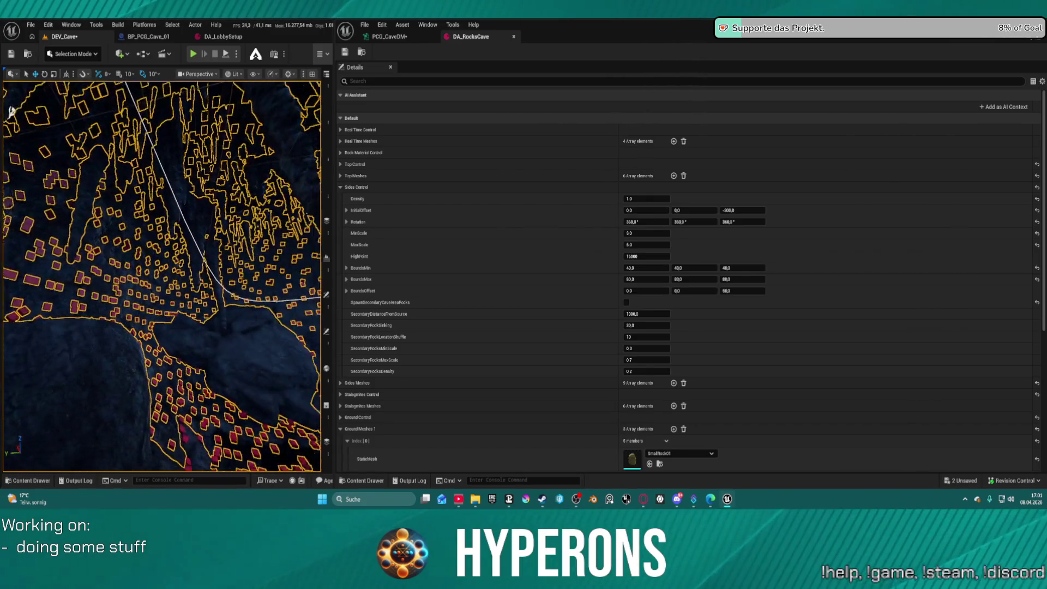
scroll(214, 226, up, 5)
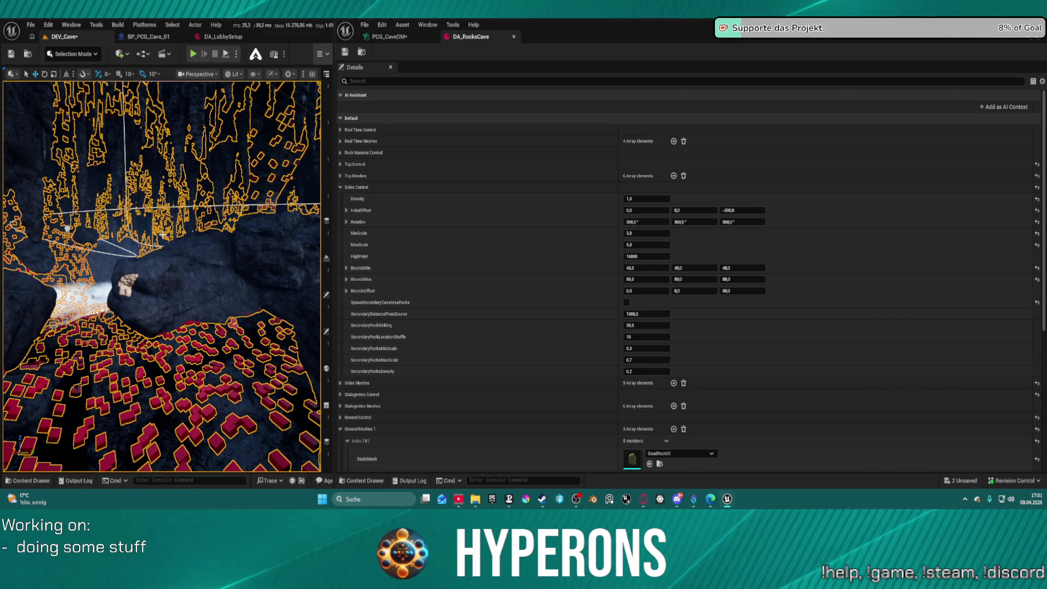
click(324, 99)
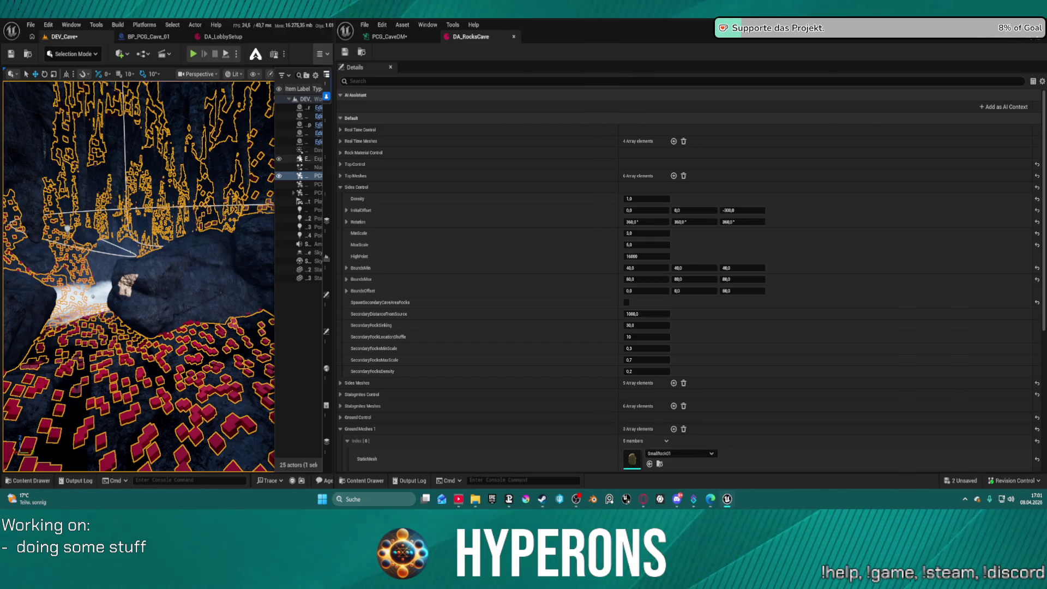
click(305, 159)
key(f)
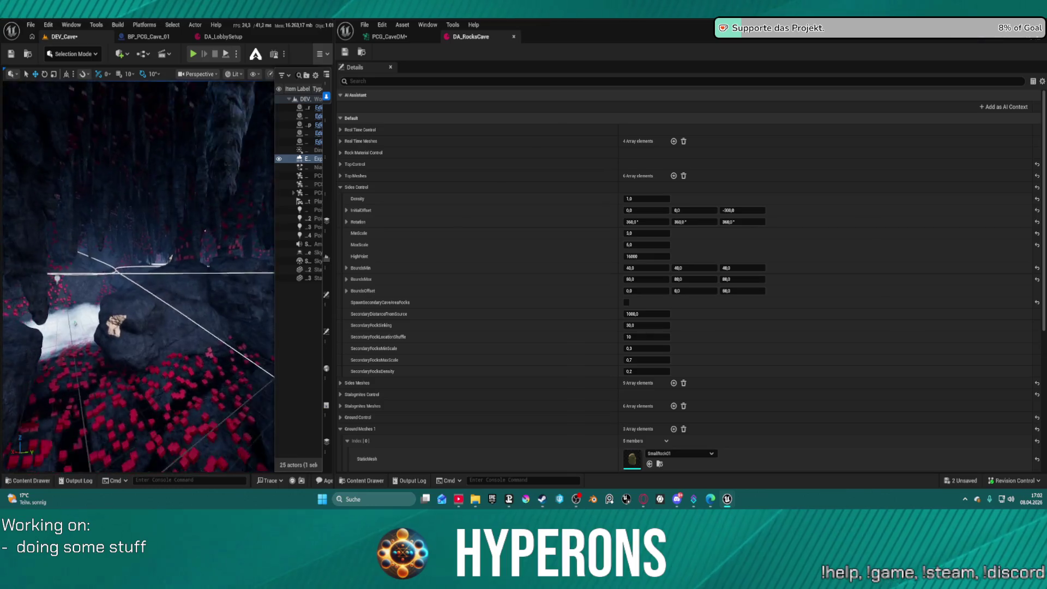
Step: Switch to the PCG_CaveDM graph and pan to the Normal To Density and Top Sampler nodes
click(401, 37)
scroll(723, 326, down, 5)
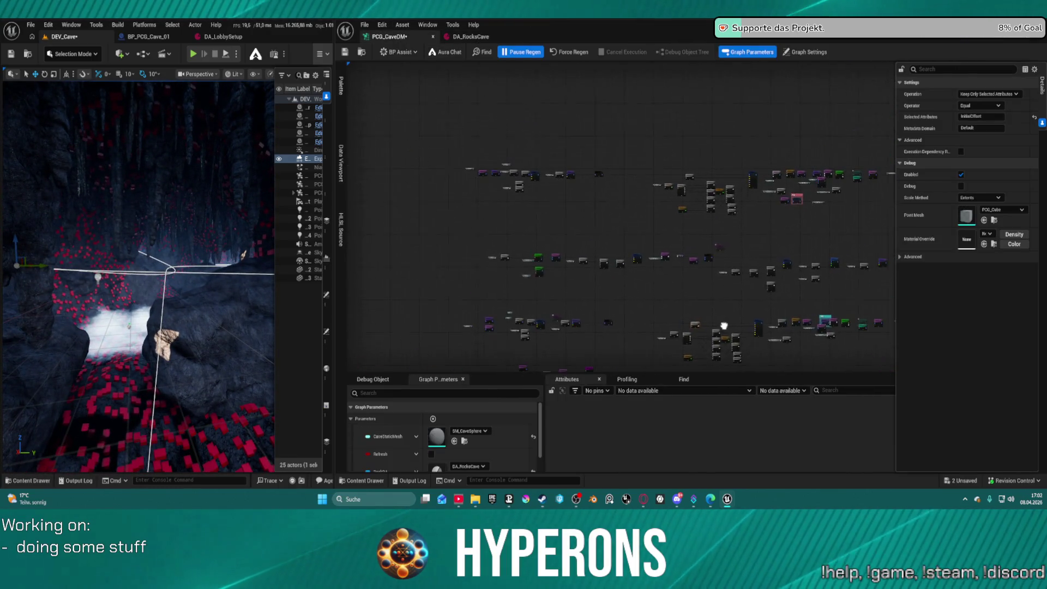
scroll(685, 173, up, 3)
scroll(686, 172, up, 5)
drag(701, 166, 873, 159)
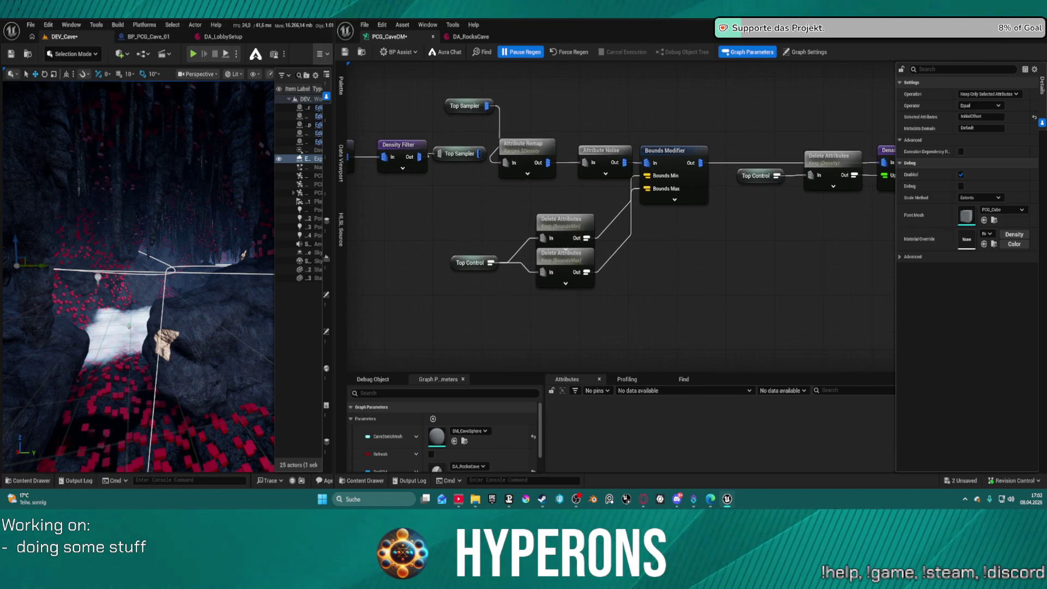
drag(670, 153, 792, 135)
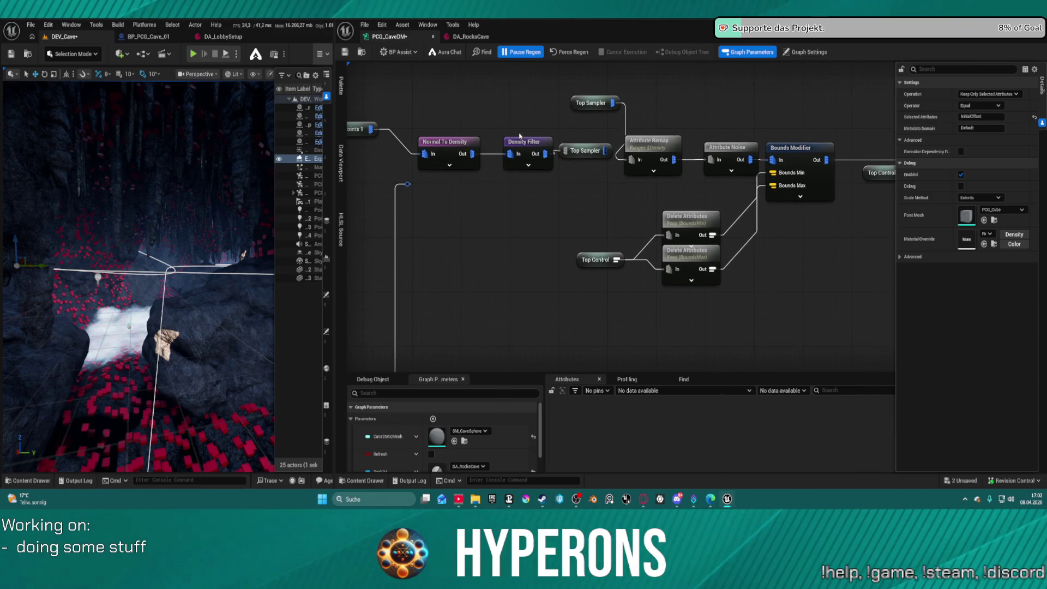
Step: Set the Density Filter's Lower Bound to 0,9 and force-regenerate the cave graph
click(534, 146)
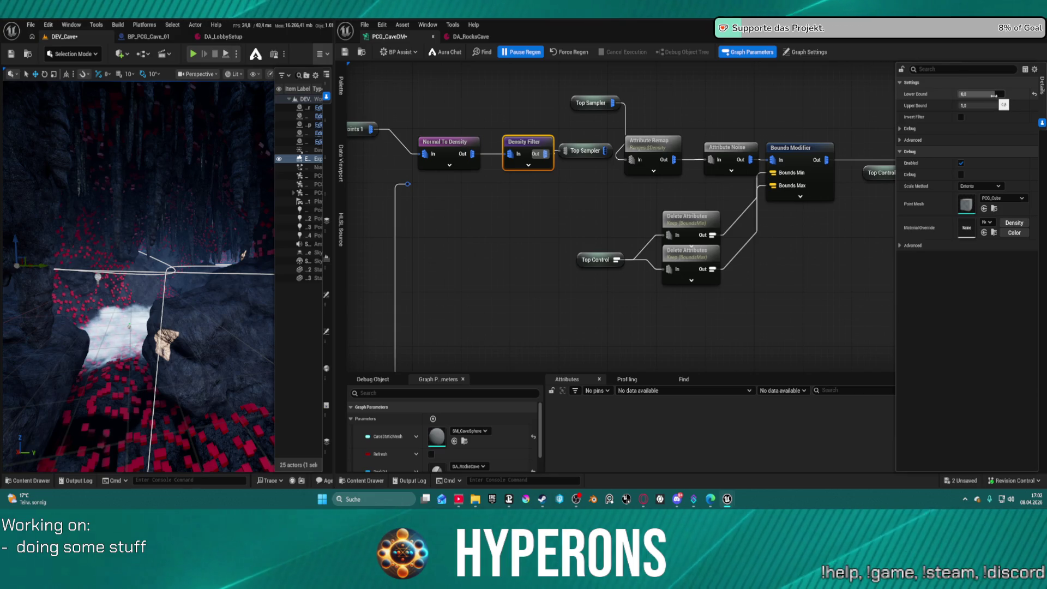
drag(993, 95, 999, 95)
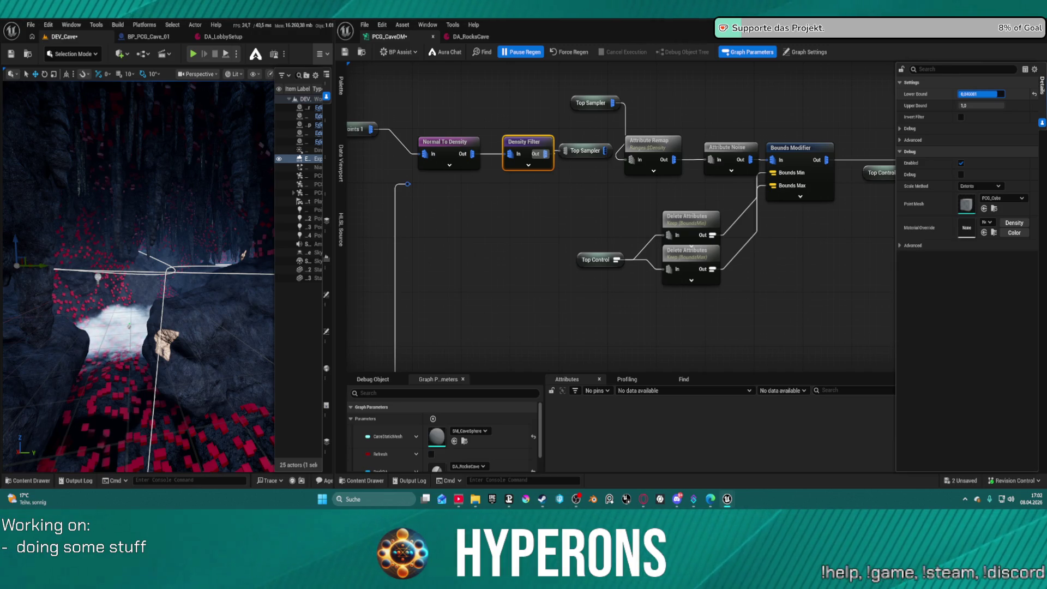
drag(999, 95, 998, 95)
click(997, 95)
text(.5)
key(Return)
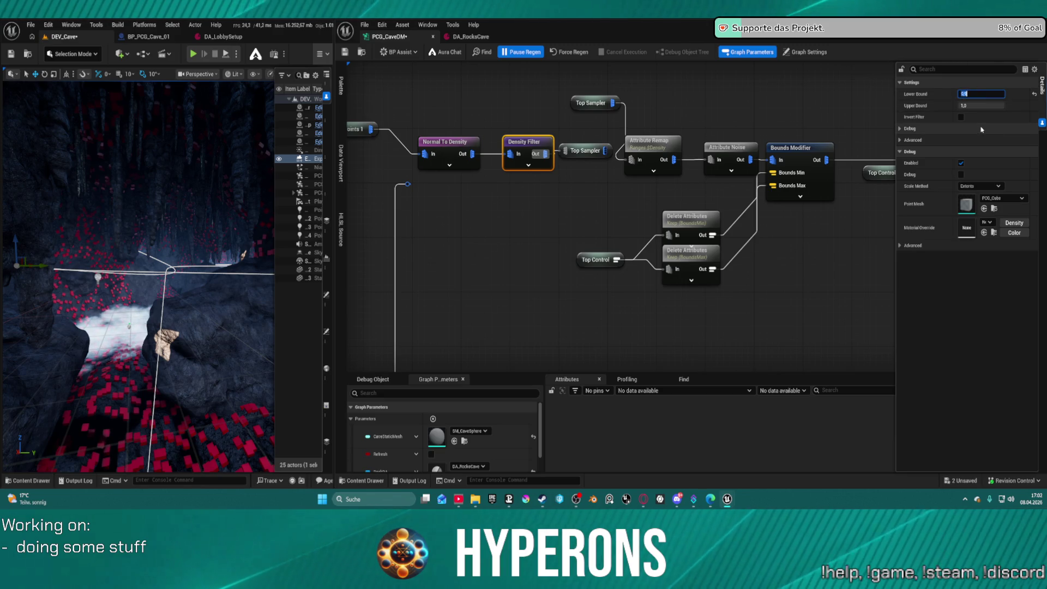
click(569, 52)
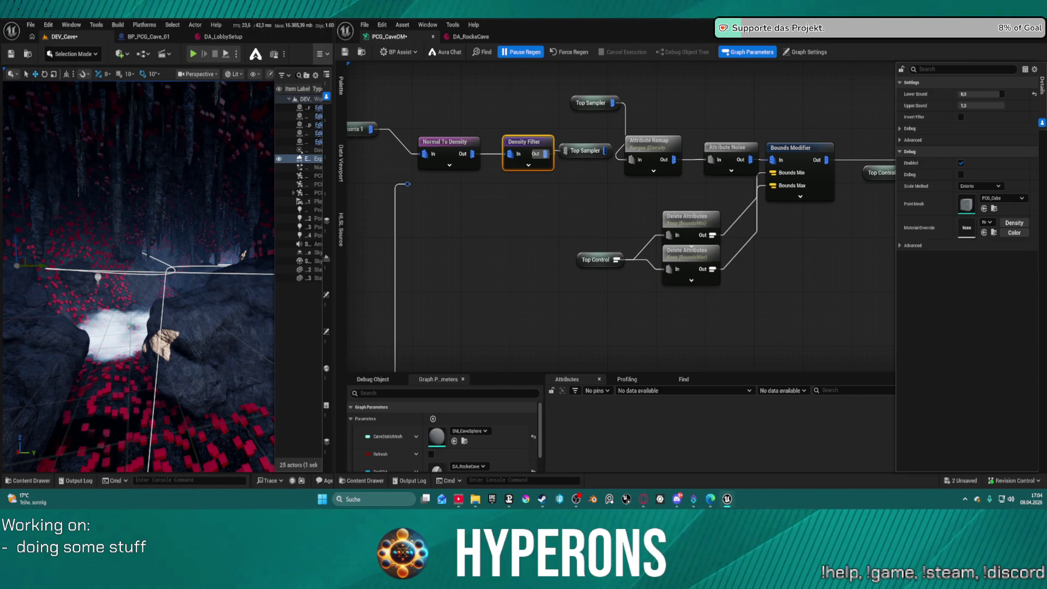
Step: Try a Density Filter lower bound of 0,95 and save the graph
drag(262, 231, 262, 231)
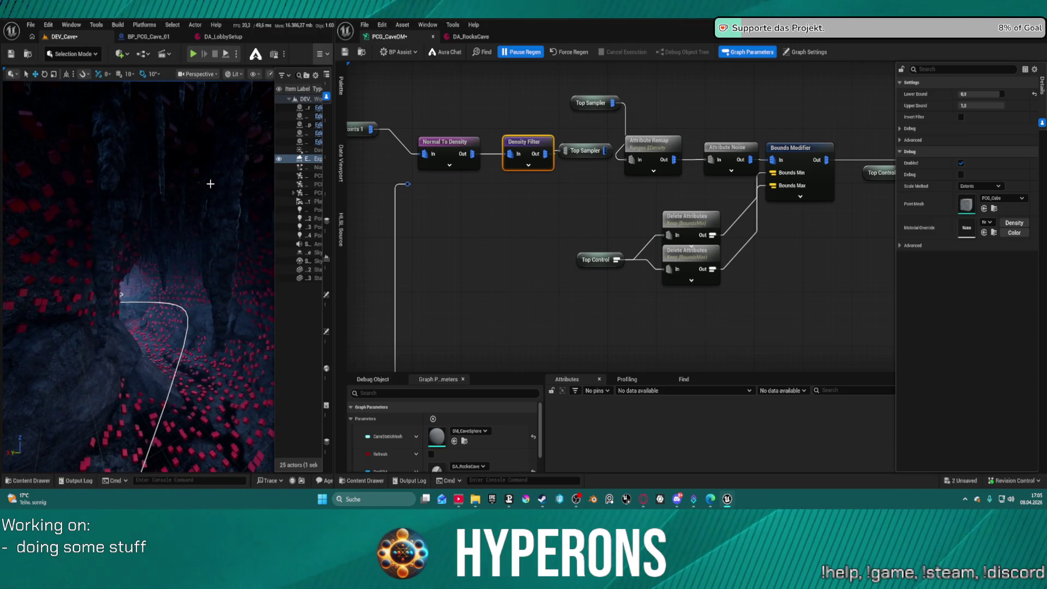
click(993, 94)
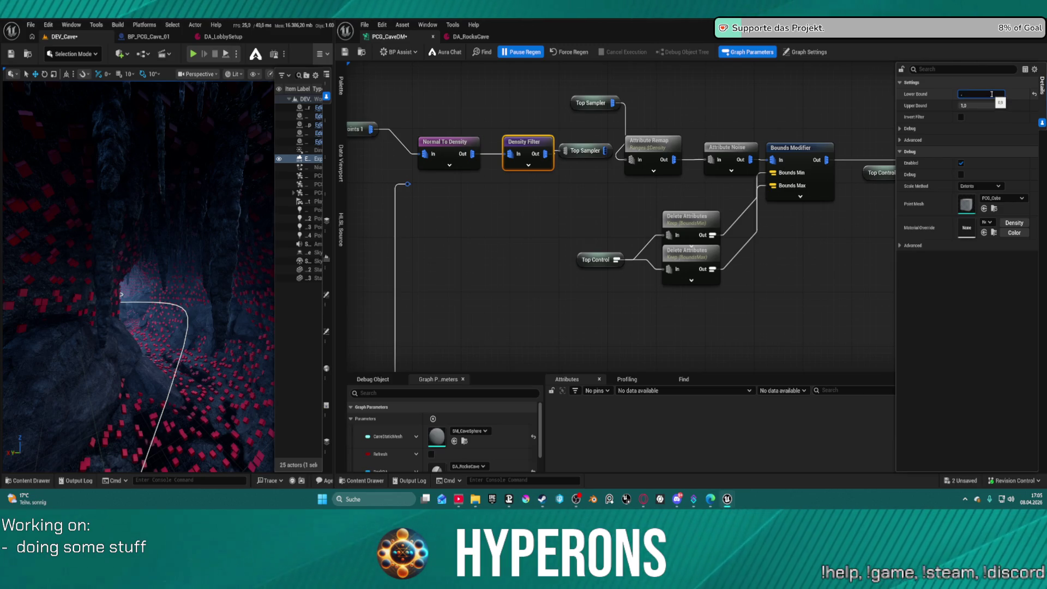
text(0,95)
key(Return)
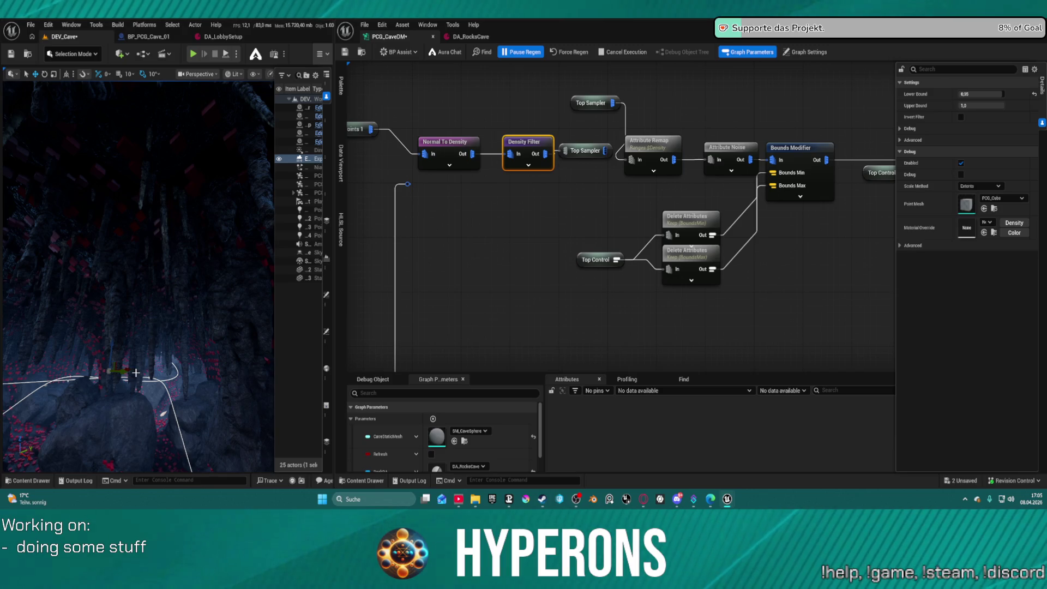
key(ctrl+s)
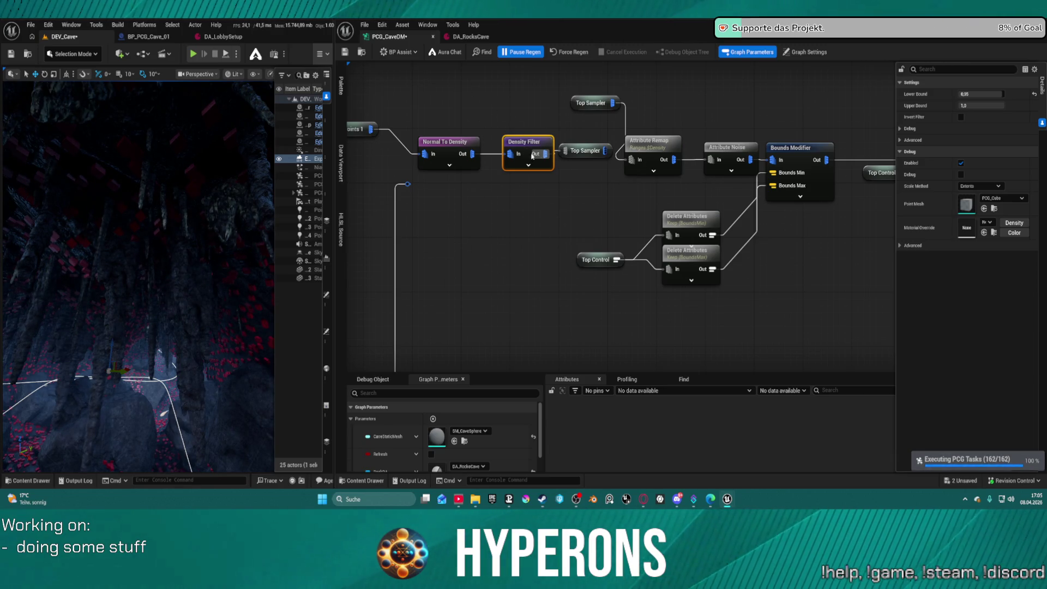
Step: Return the lower bound to 0,9, regenerate, and save the graph
click(999, 94)
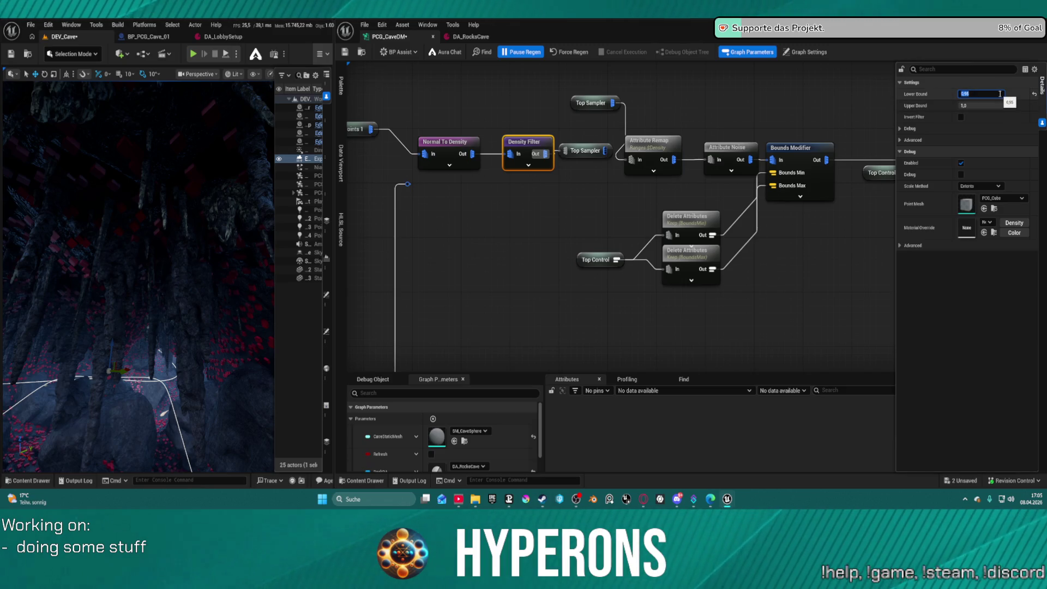
click(566, 56)
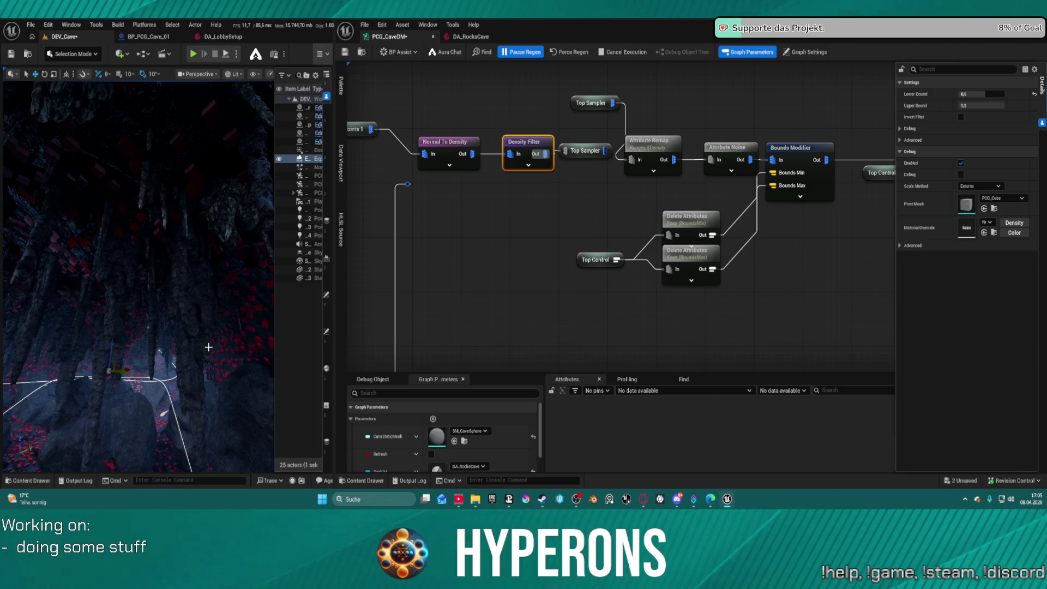
key(ctrl+s)
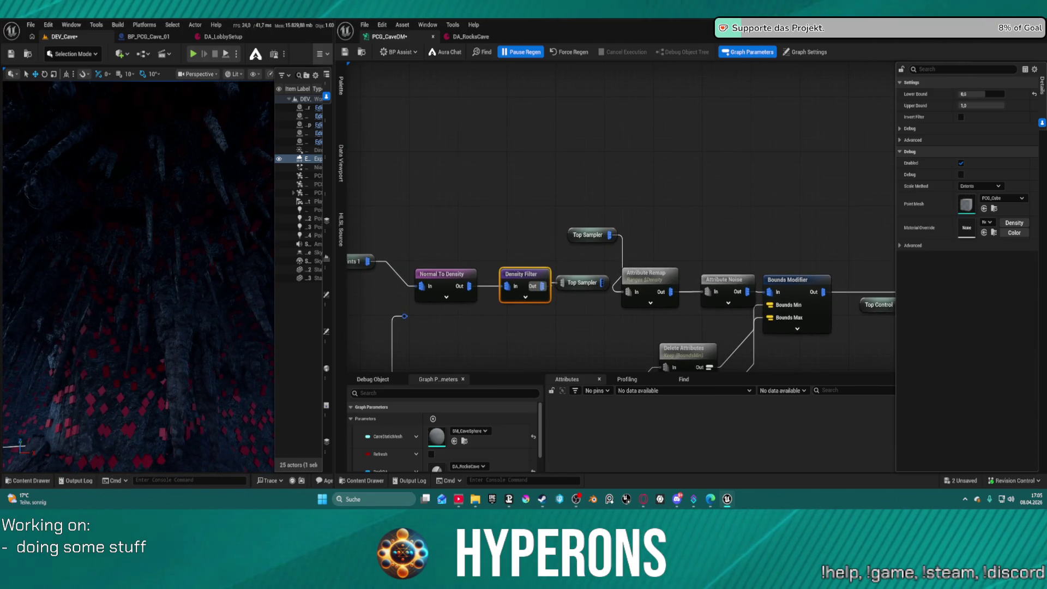
Step: Insert a Select Points node after Normal To Density and wire its output into Top Sampler
drag(485, 220, 504, 249)
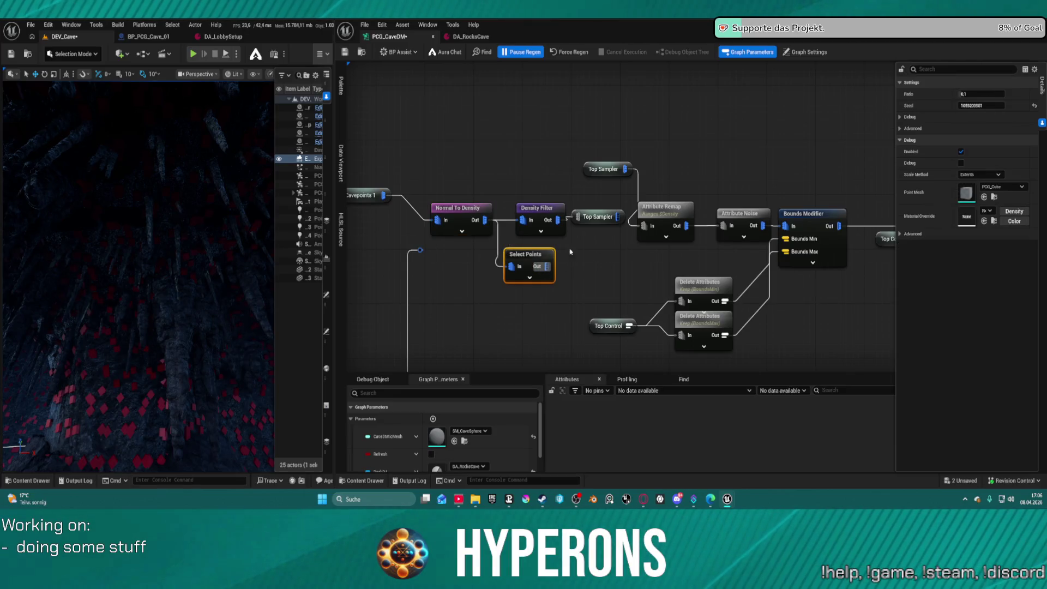
drag(547, 219, 521, 154)
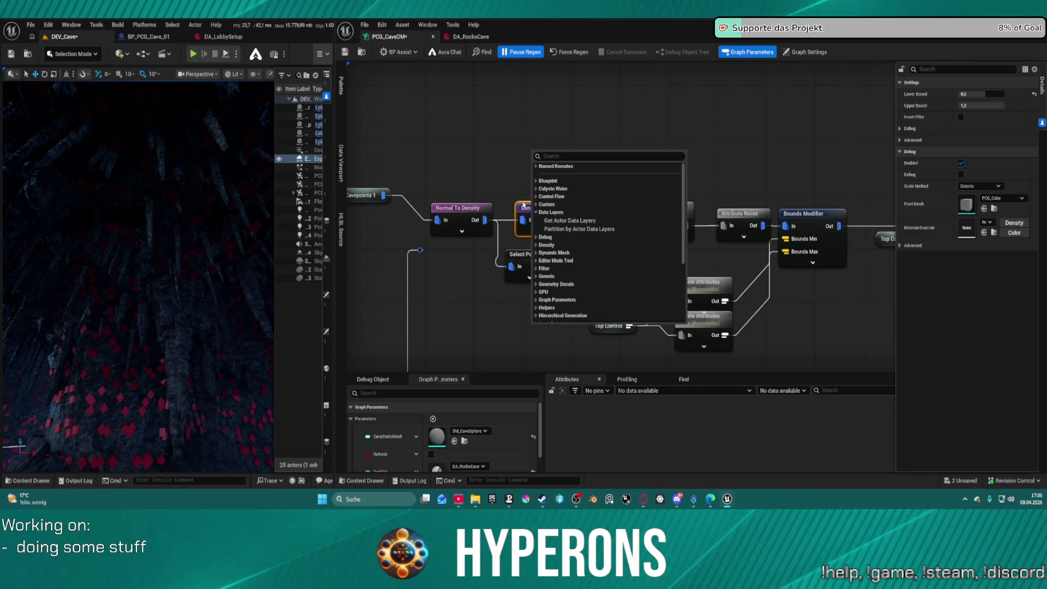
key(Escape)
drag(526, 214, 502, 151)
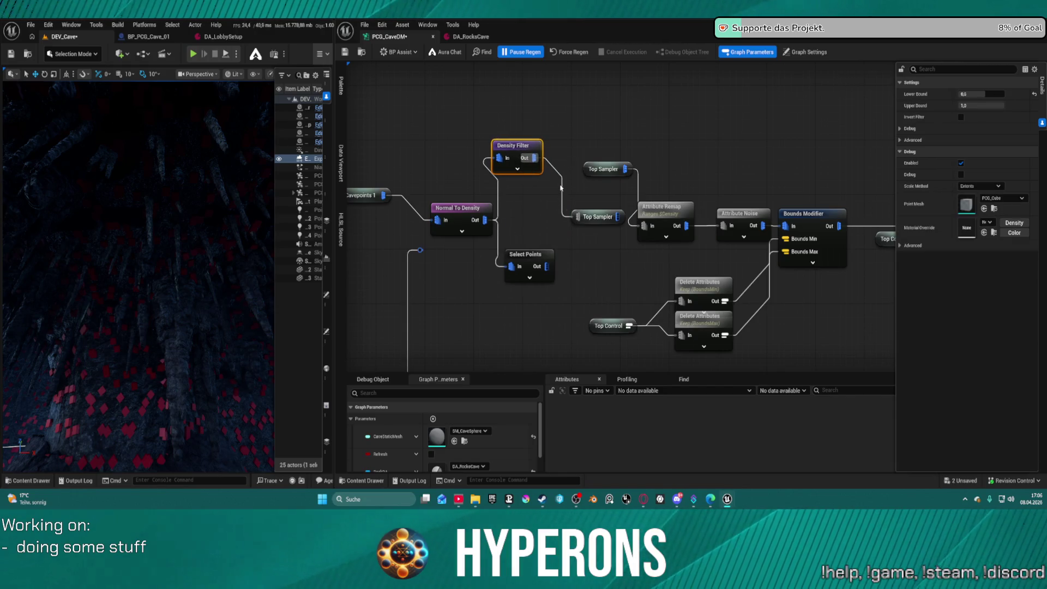
click(574, 221)
drag(574, 217, 546, 267)
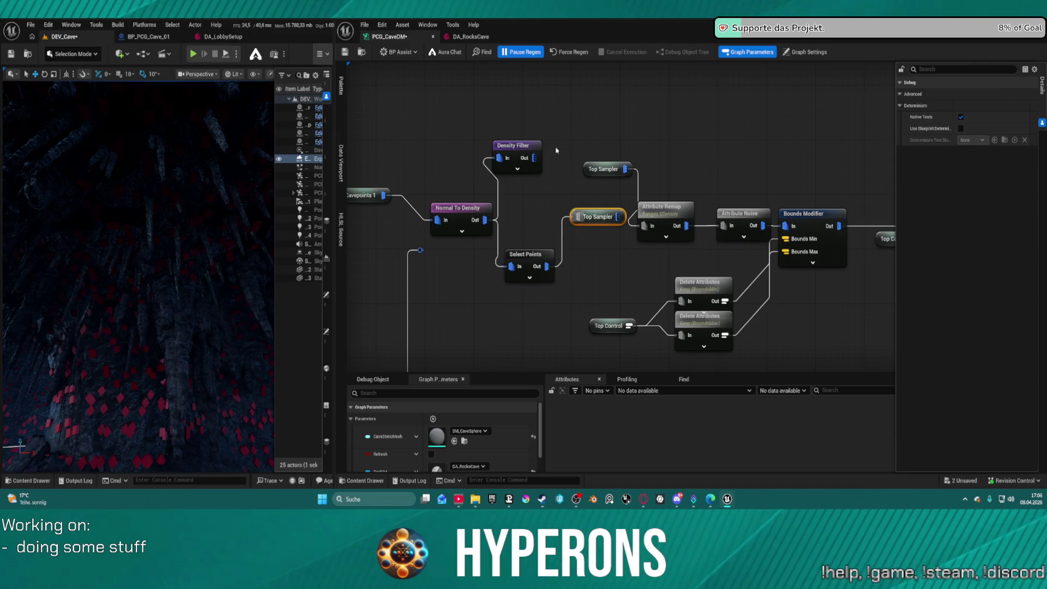
Step: Set the Select Points ratio to 0.5, toggle regeneration, and save the graph and level
click(522, 256)
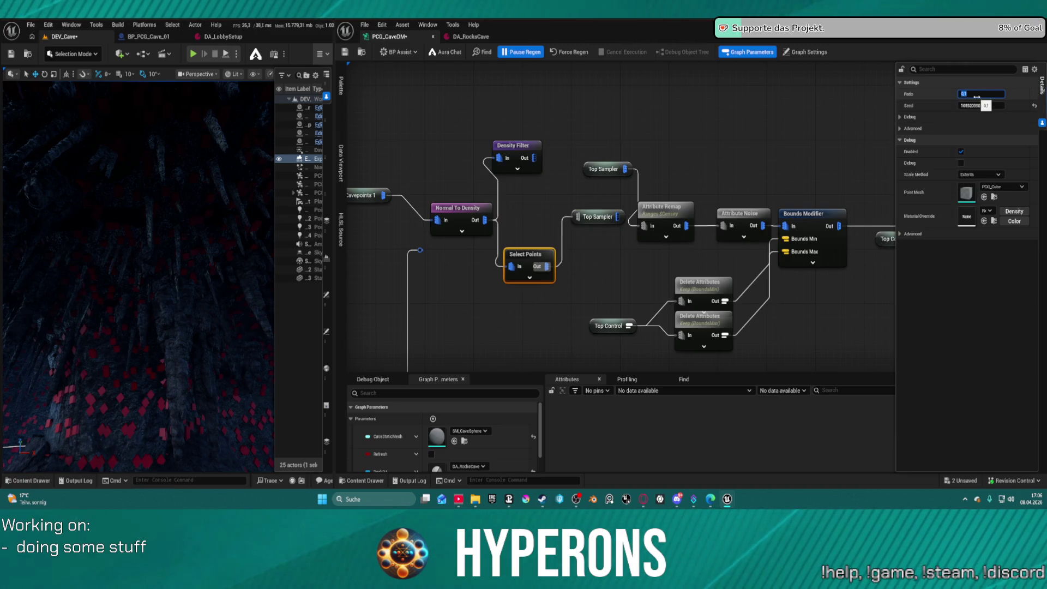
text(0.5)
key(Return)
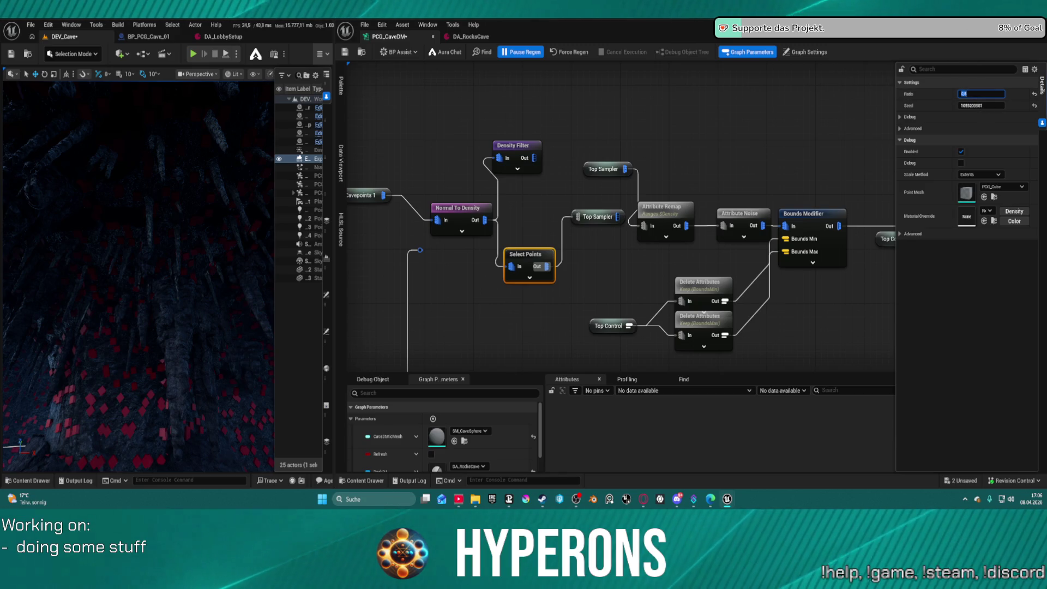
click(541, 55)
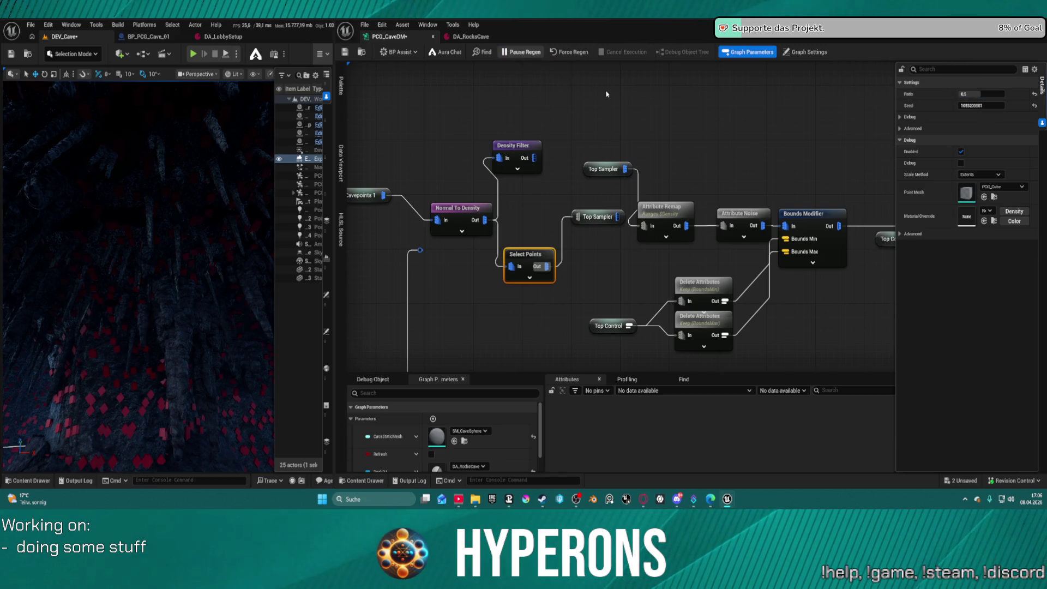
click(520, 52)
click(570, 51)
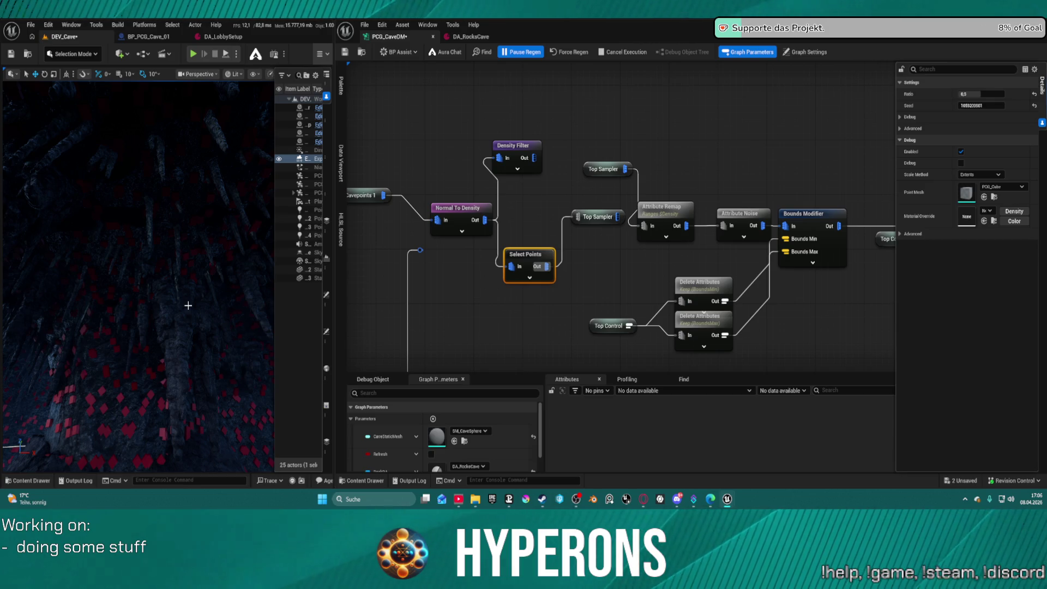
key(ctrl+s)
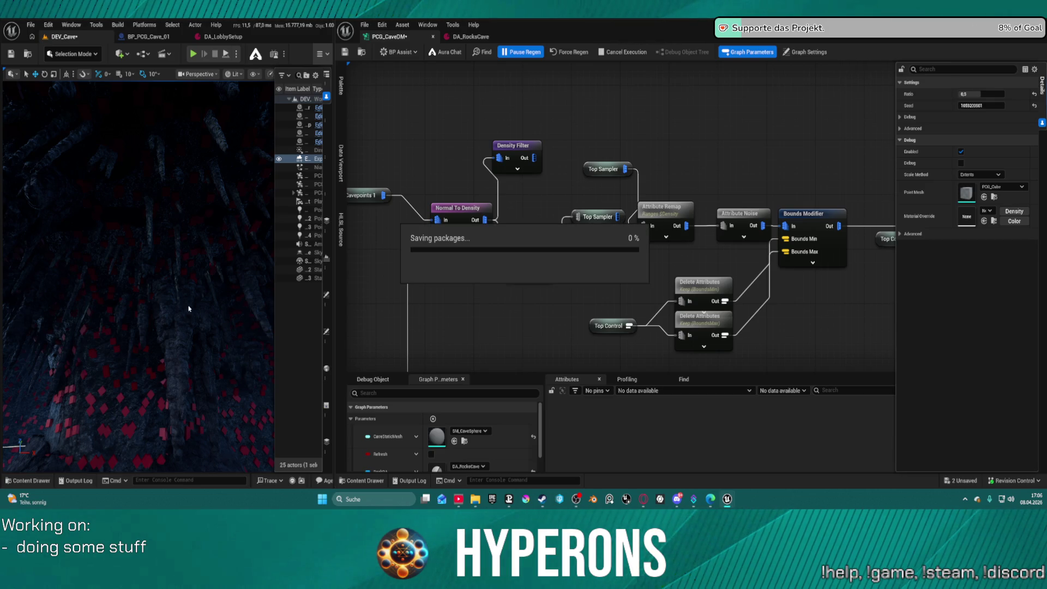
Step: Fly through the cave to inspect the points, then pull Select Points out of the chain
mouse_move(71, 316)
mouse_down()
mouse_move(74, 338)
mouse_move(74, 281)
mouse_up()
drag(169, 334, 170, 314)
click(989, 94)
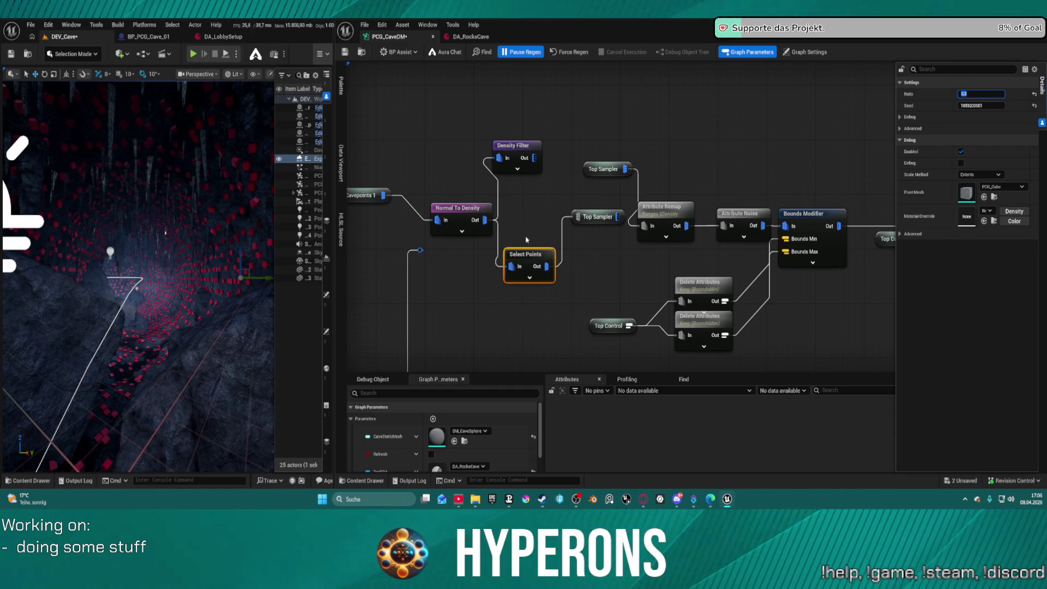
mouse_move(524, 253)
mouse_down()
mouse_move(531, 199)
mouse_move(527, 255)
mouse_up()
Step: Replace Select Points with a Random Choice node whose Chosen output feeds Top Sampler
key(Delete)
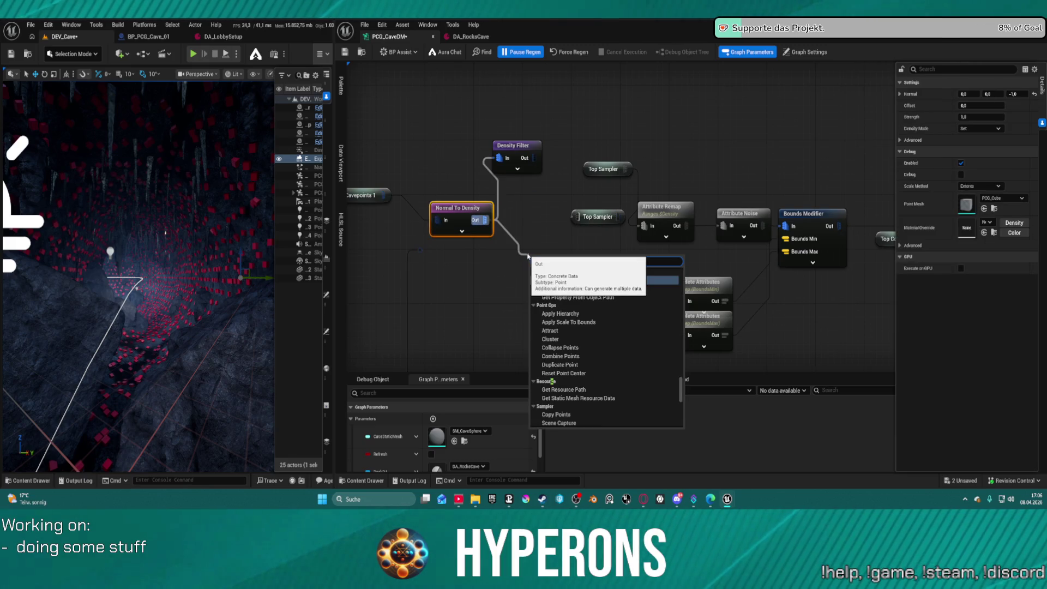
text(choise)
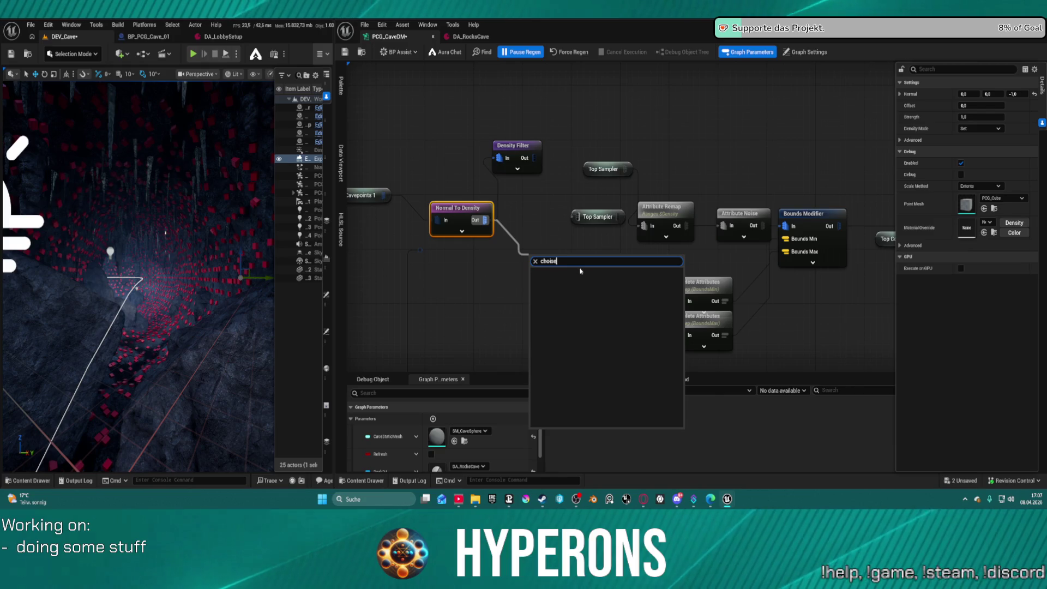
key(BackSpace)
key(BackSpace)
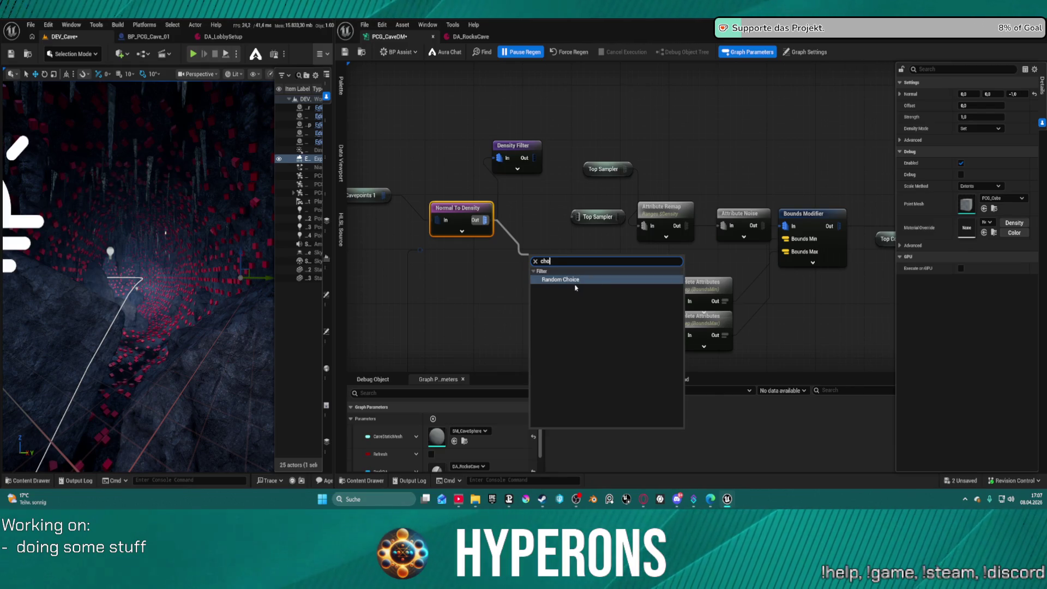
click(565, 280)
mouse_move(580, 271)
mouse_down()
mouse_move(627, 240)
mouse_move(545, 207)
mouse_move(625, 238)
mouse_move(577, 221)
mouse_up()
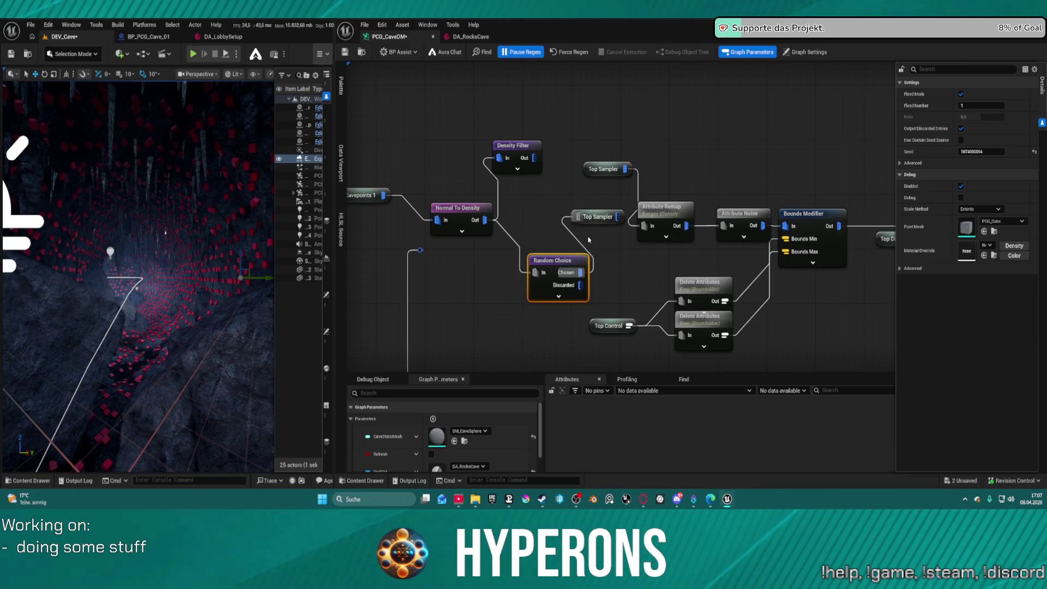
drag(551, 268, 527, 227)
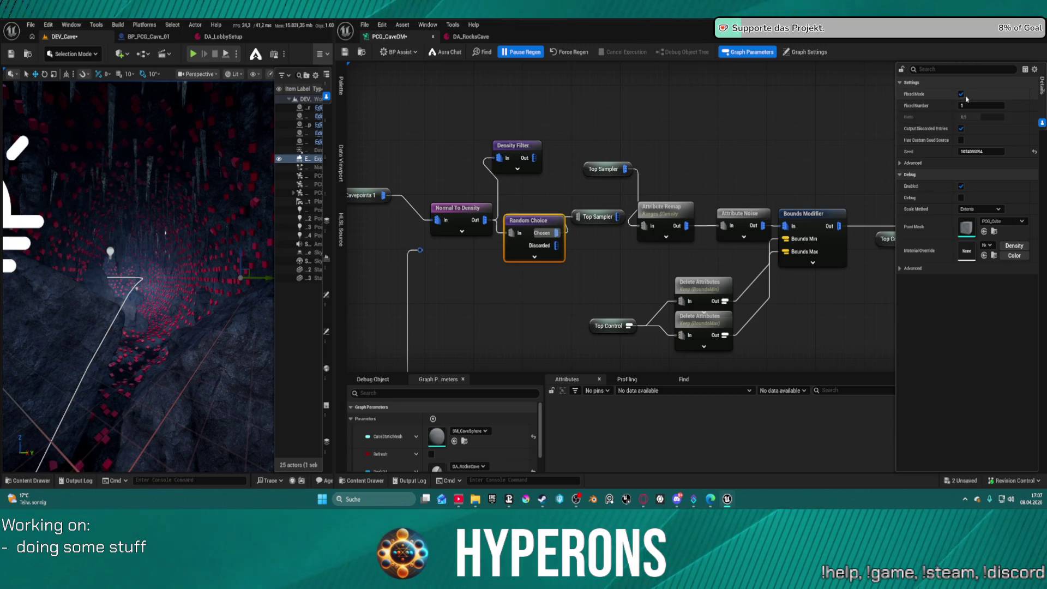
Step: Turn off Fixed Mode, set the Random Choice ratio to 0,3, and save
click(961, 94)
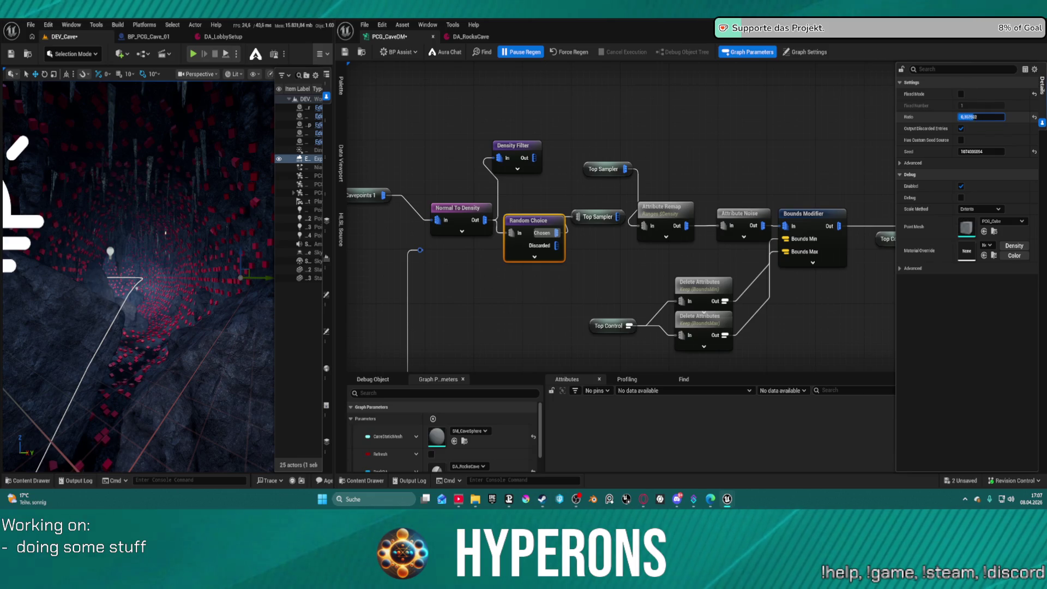
click(991, 119)
text(,3)
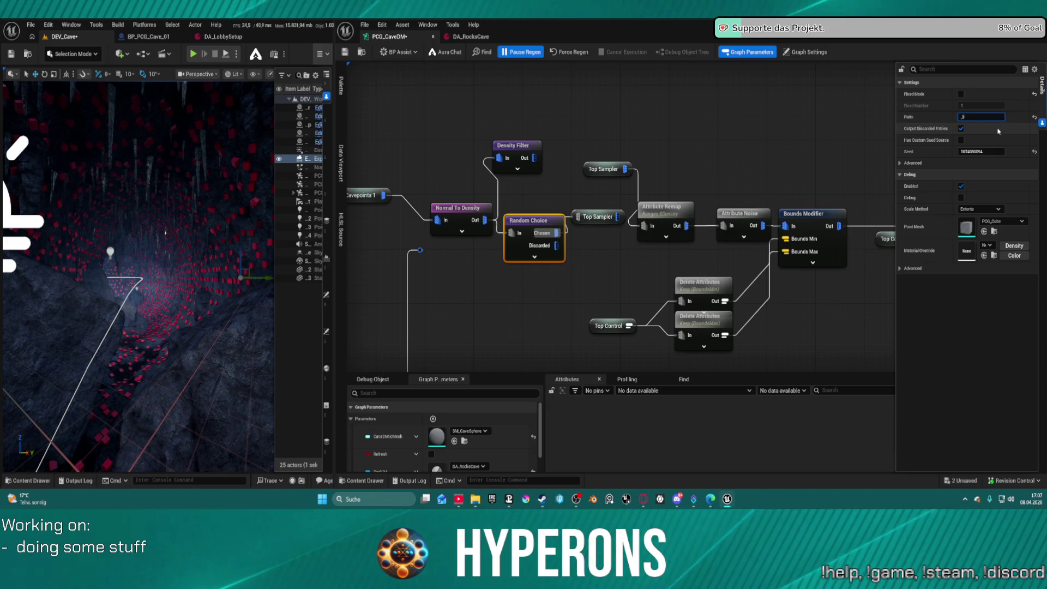
key(Return)
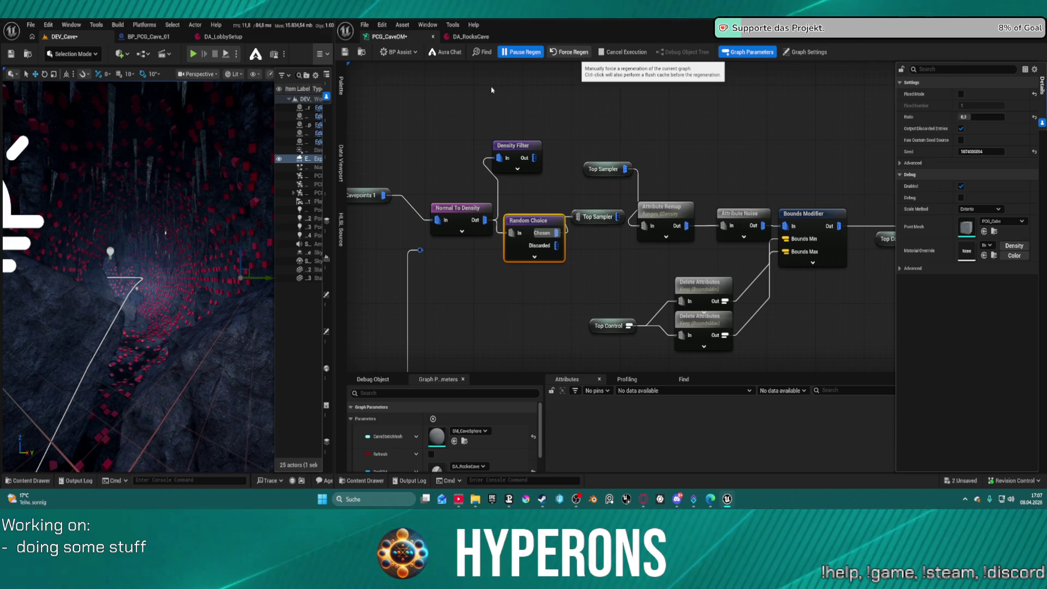
key(ctrl+s)
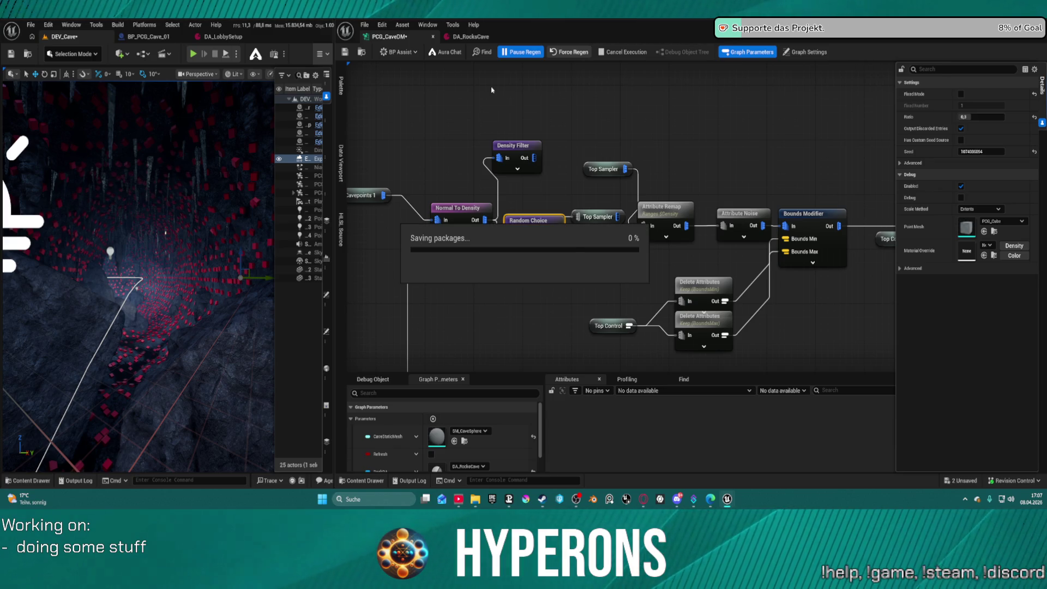
Step: Fly through the cave, then pan and zoom the graph onto the Side section's Difference, Branch and Spawner nodes
mouse_move(182, 208)
mouse_down()
mouse_move(245, 193)
mouse_move(223, 206)
mouse_move(165, 142)
mouse_move(218, 319)
mouse_move(157, 317)
mouse_move(165, 308)
mouse_up()
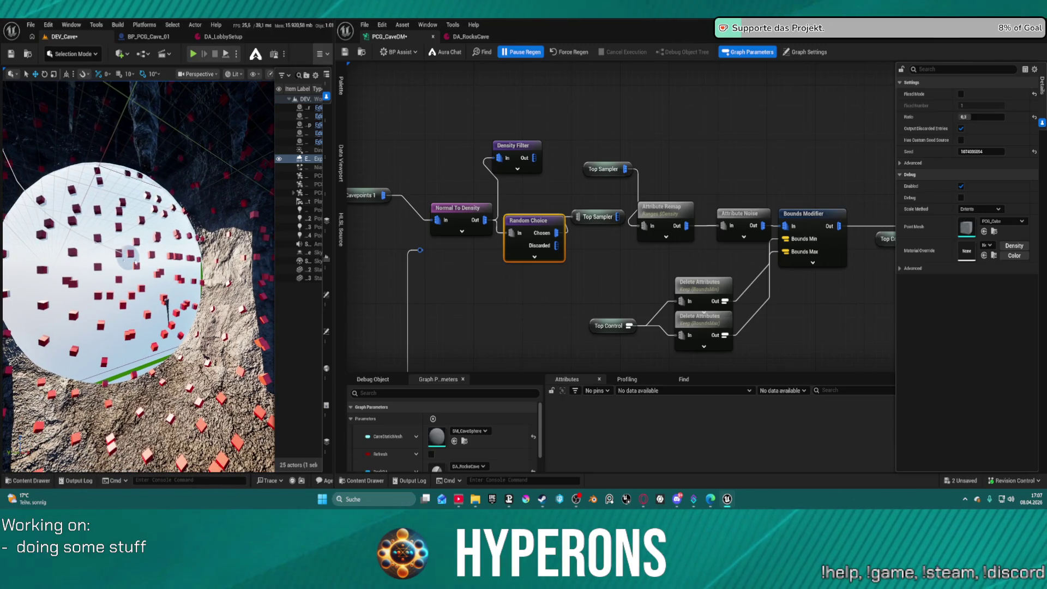
scroll(647, 174, down, 10)
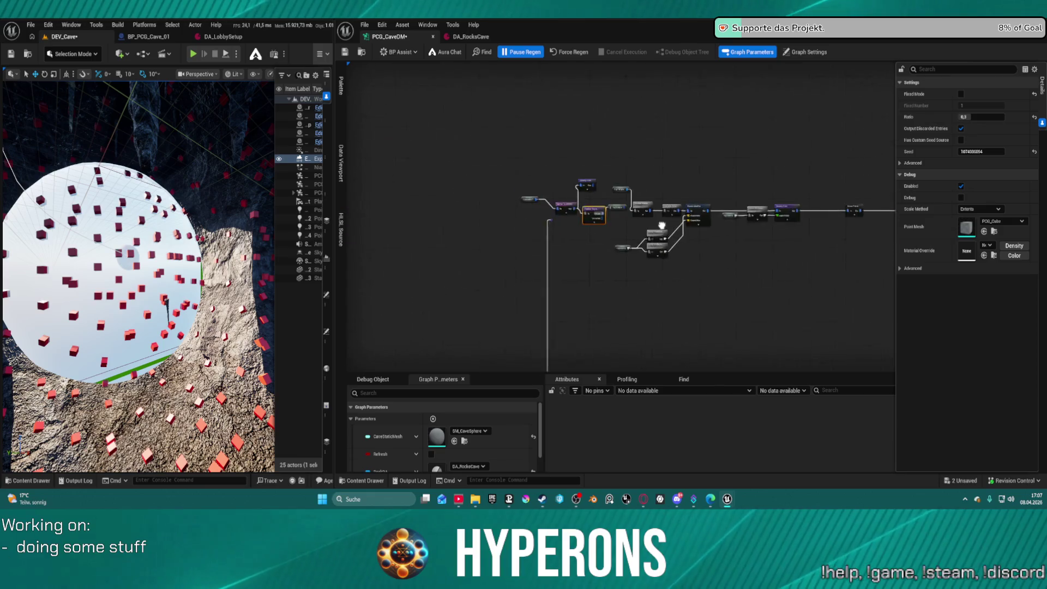
drag(647, 174, 751, 130)
scroll(750, 131, up, 3)
scroll(624, 96, down, 3)
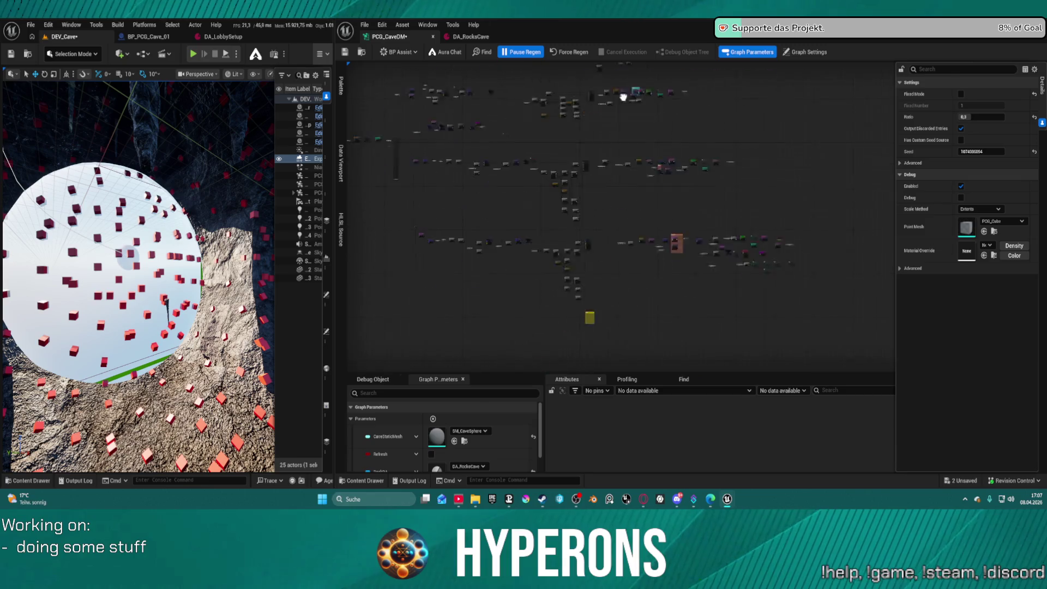
drag(624, 95, 530, 151)
scroll(633, 214, up, 5)
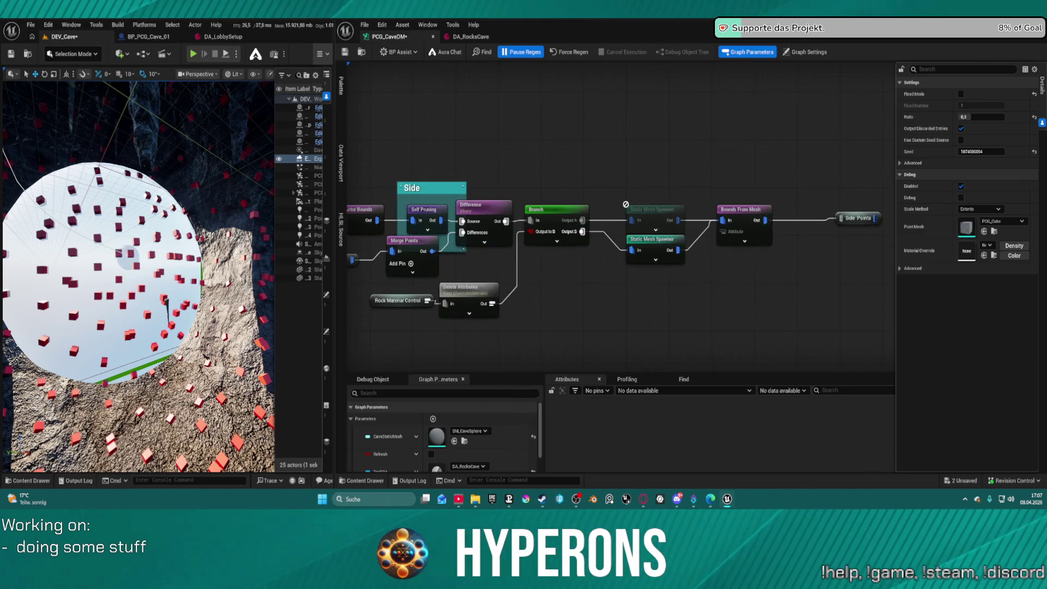
drag(634, 214, 783, 181)
Step: Copy the Difference, Merge Points and Entry Hole Bounds nodes and paste them below Gather
click(633, 174)
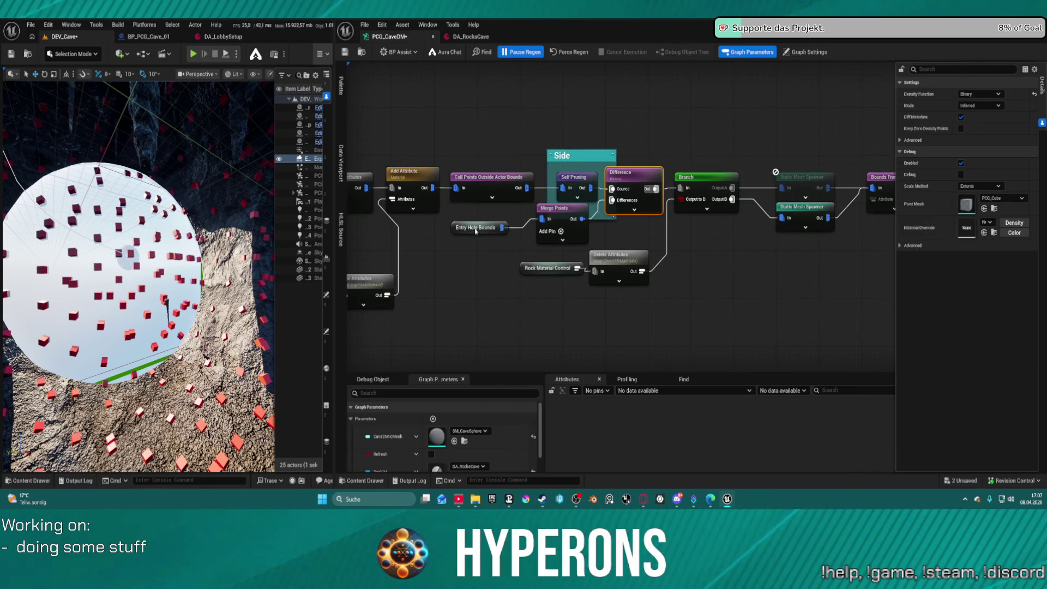
ctrl+click(556, 229)
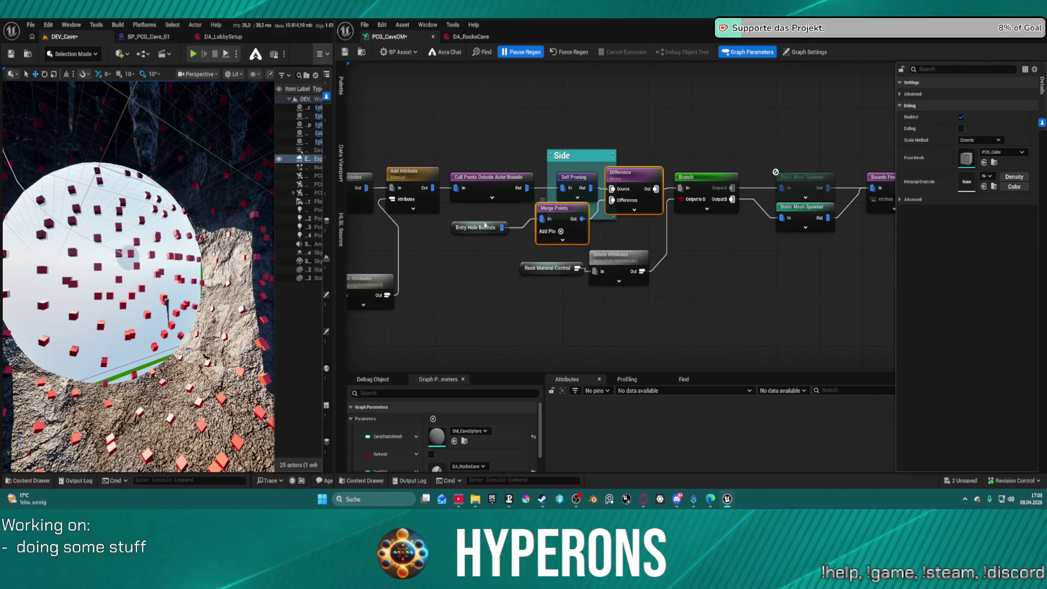
ctrl+click(486, 227)
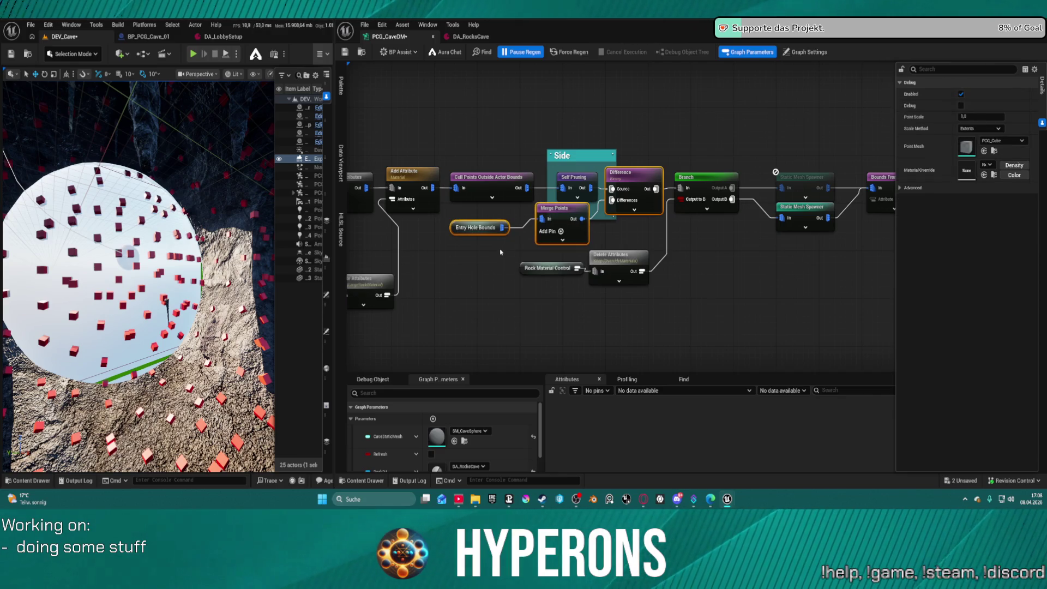
scroll(471, 261, down, 5)
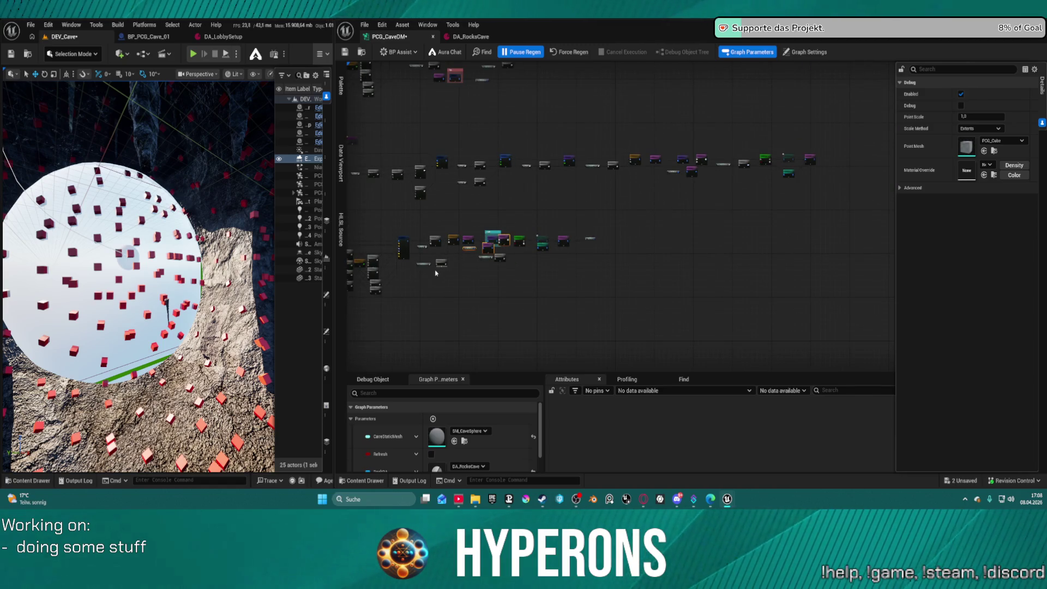
scroll(436, 272, up, 3)
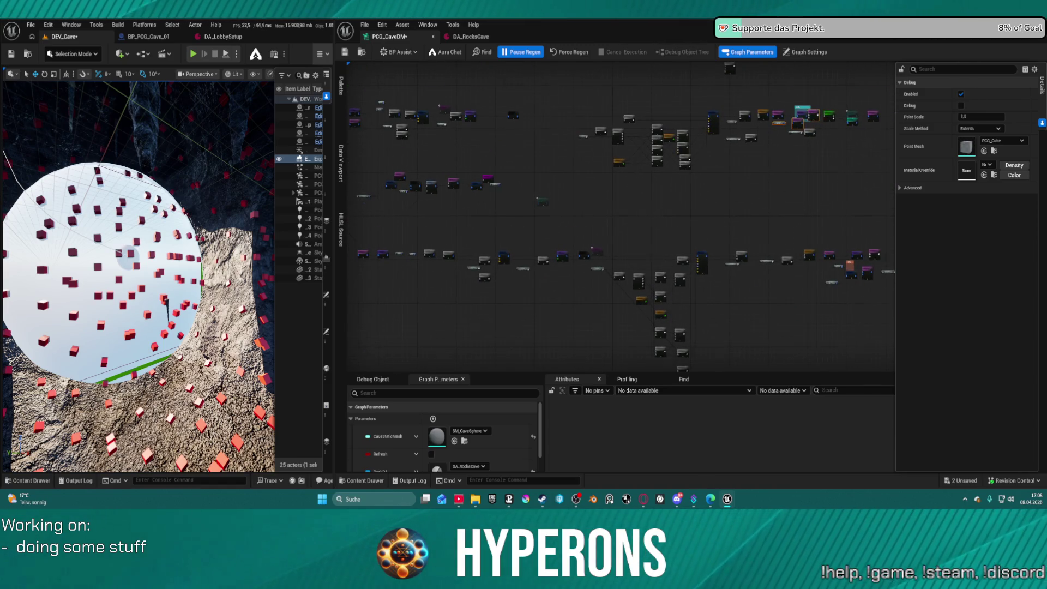
scroll(540, 237, up, 4)
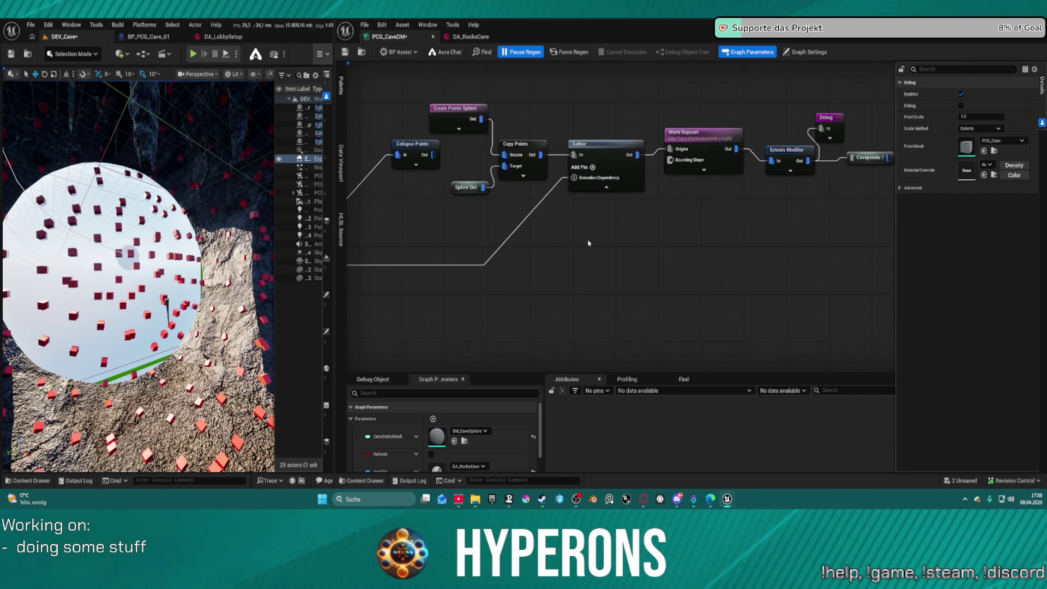
key(ctrl+z)
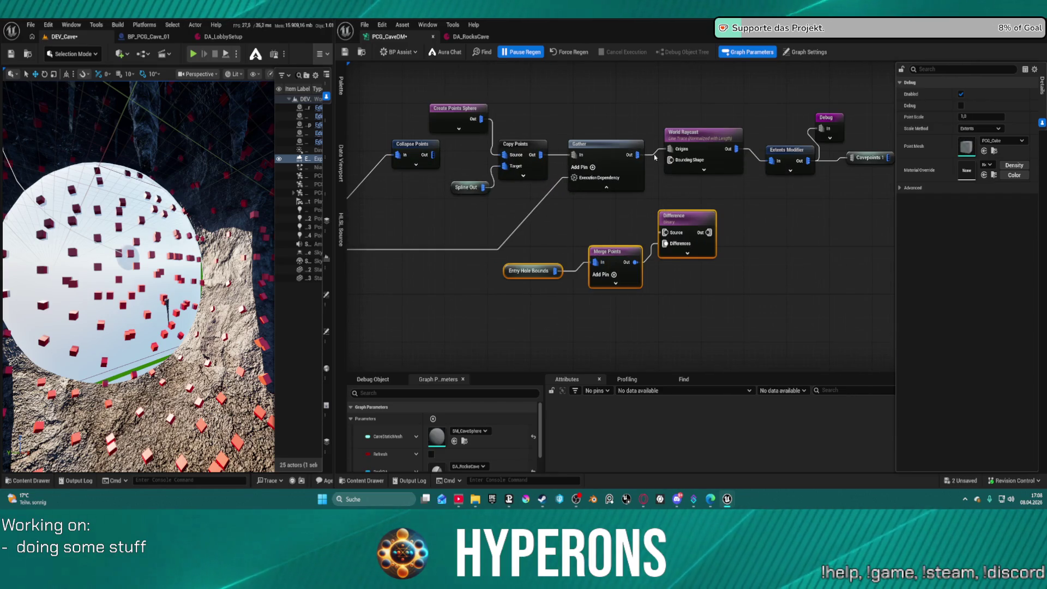
Step: Wire World Raycast into Difference's Source and Difference's output into Extents Modifier
mouse_move(736, 148)
mouse_down()
mouse_move(679, 224)
mouse_move(774, 163)
mouse_move(667, 232)
mouse_up()
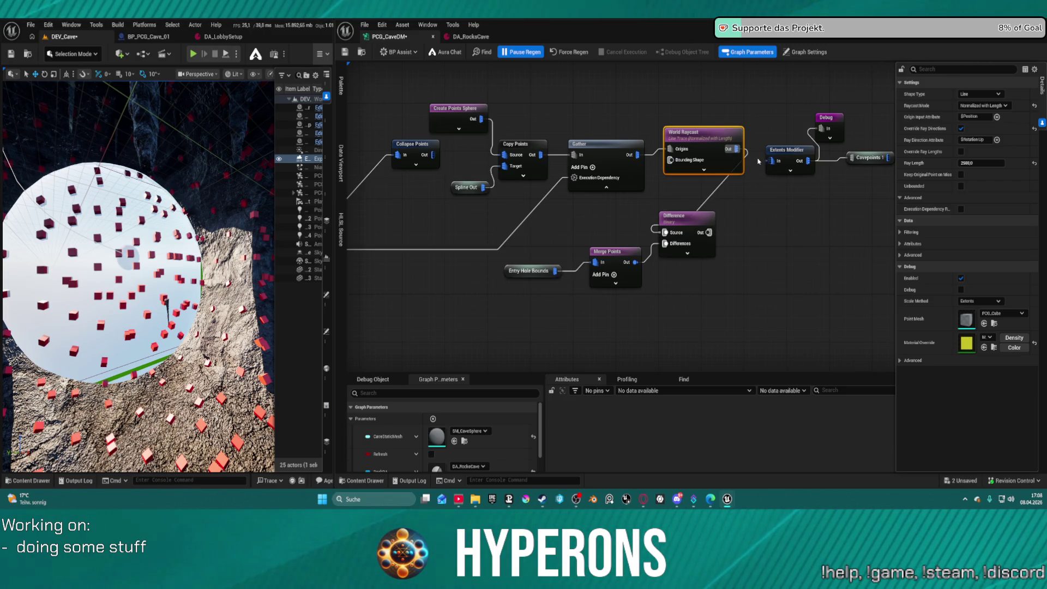
drag(766, 169, 709, 233)
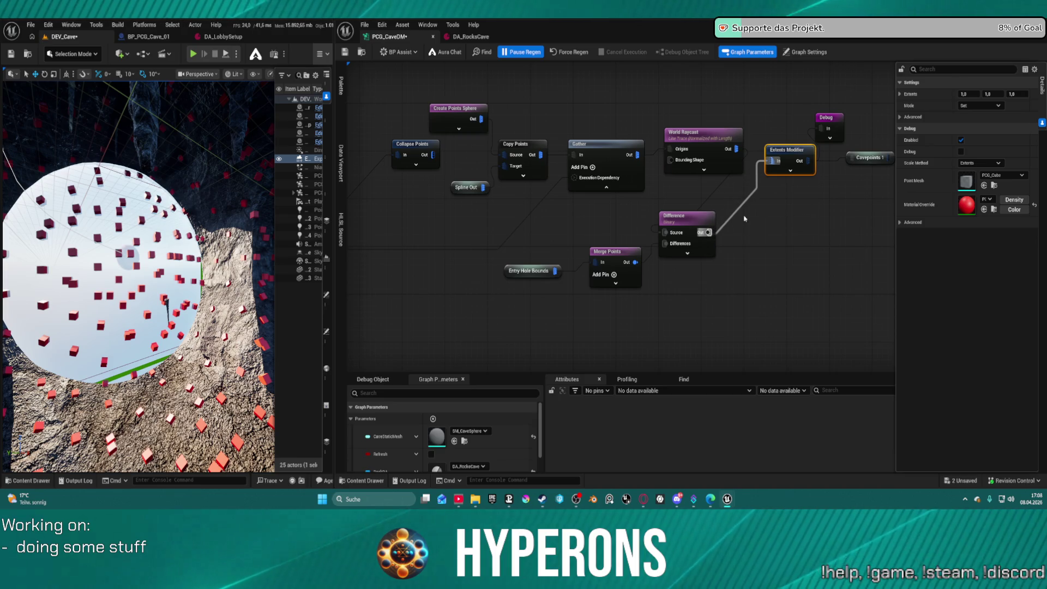
scroll(709, 175, down, 1)
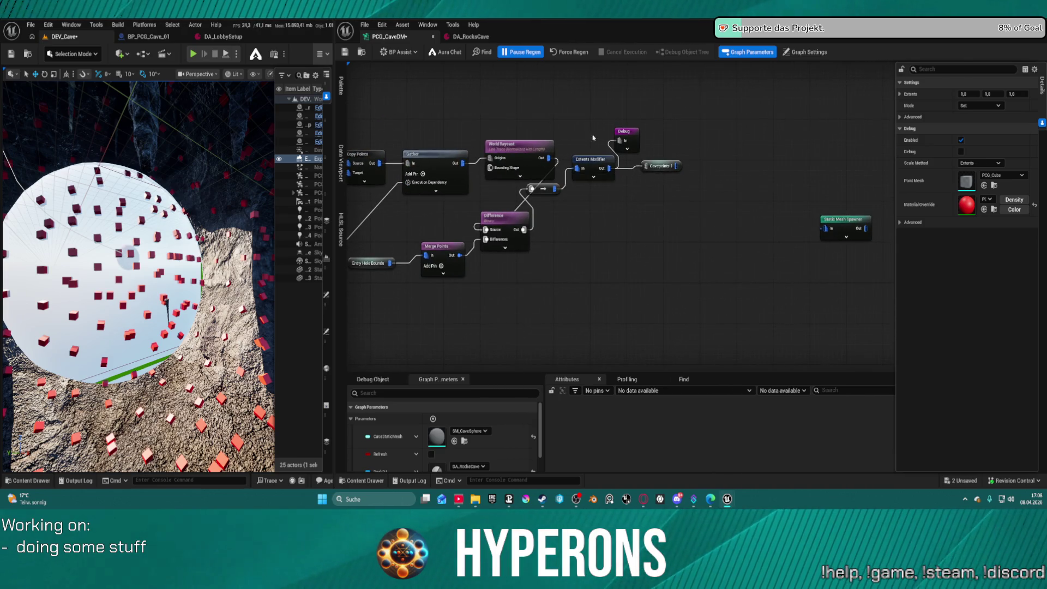
Step: Drag the reroute, Difference, World Raycast, Merge Points and Entry Hole Bounds nodes into one row
mouse_move(603, 122)
mouse_down()
mouse_move(718, 187)
mouse_move(746, 156)
mouse_move(899, 157)
mouse_up()
drag(544, 189, 778, 147)
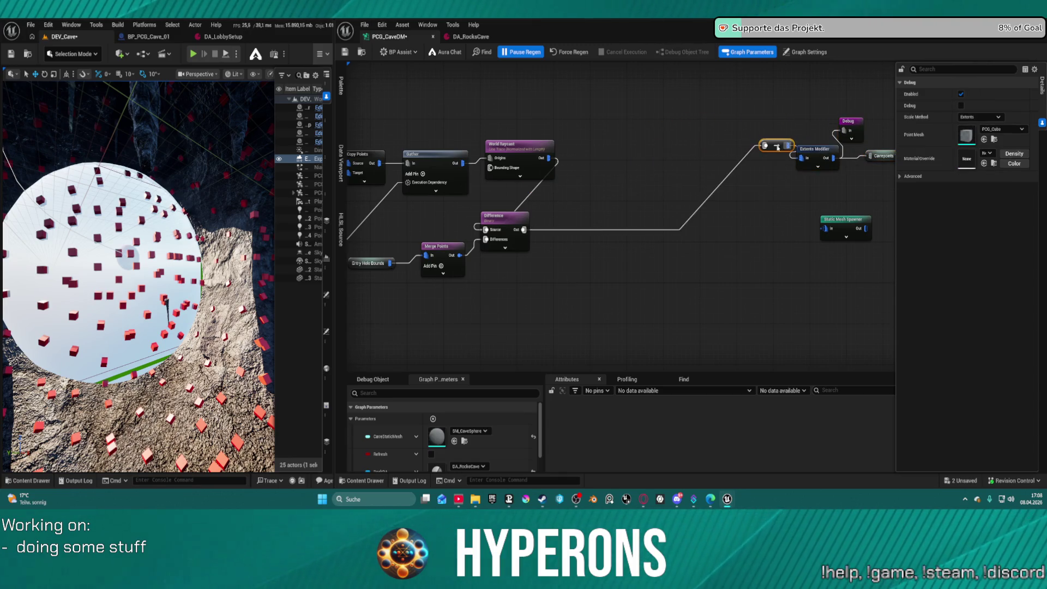
mouse_move(503, 216)
mouse_down()
mouse_move(593, 197)
mouse_move(697, 144)
mouse_move(653, 144)
mouse_up()
drag(520, 151, 526, 163)
drag(448, 289, 349, 224)
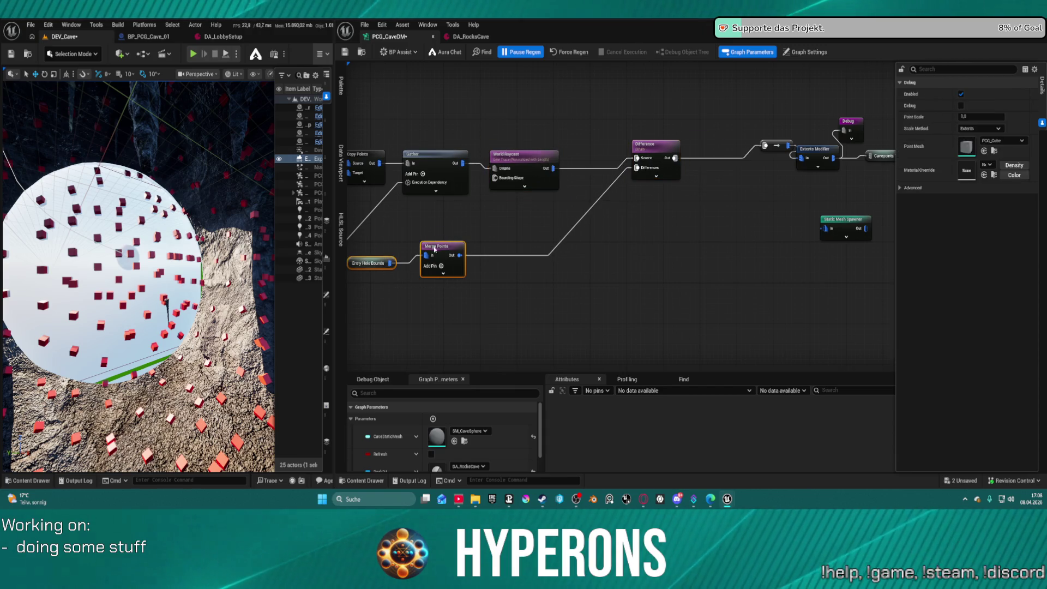
drag(437, 245, 567, 230)
mouse_move(673, 218)
mouse_down()
mouse_move(627, 207)
mouse_move(588, 215)
mouse_up()
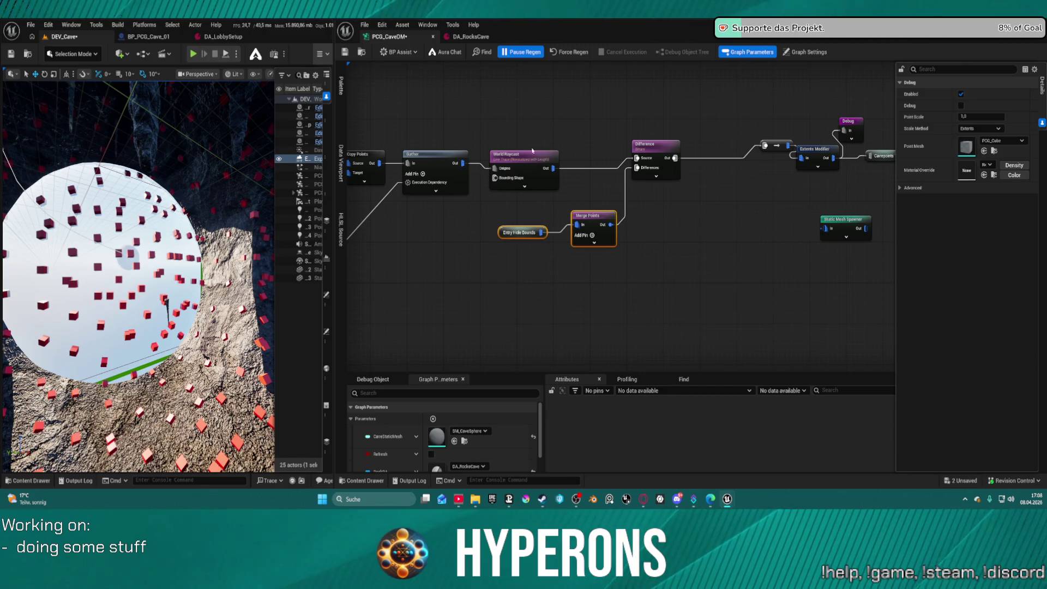
Step: Straighten the connections from Gather through Extents Modifier with Q
mouse_move(419, 126)
mouse_down()
mouse_move(474, 188)
mouse_move(872, 185)
mouse_move(811, 189)
mouse_move(807, 165)
mouse_up()
key(q)
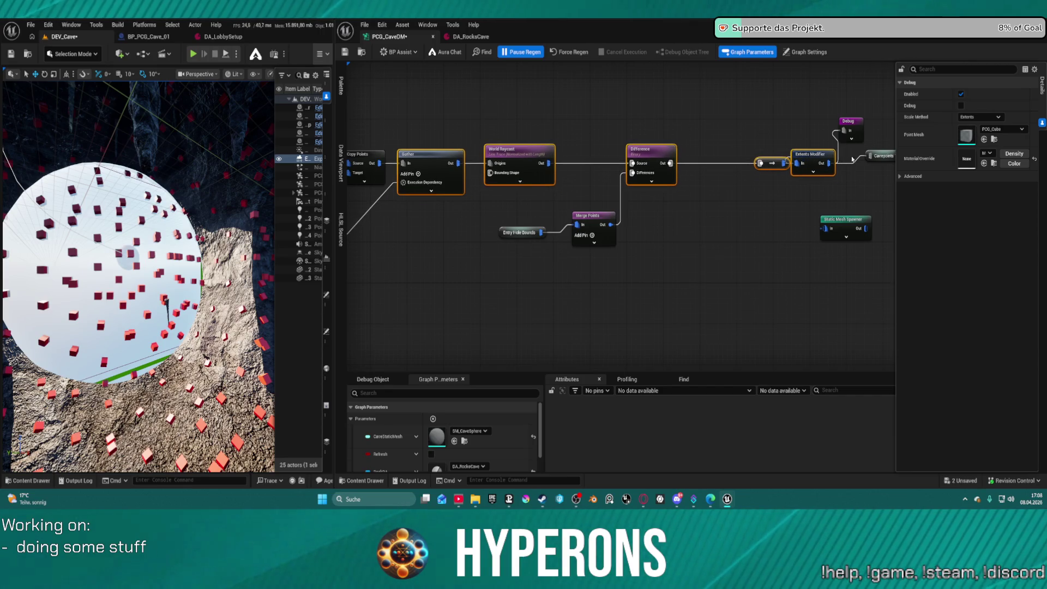
click(880, 154)
mouse_move(879, 192)
mouse_down()
mouse_move(822, 159)
mouse_move(713, 161)
mouse_up()
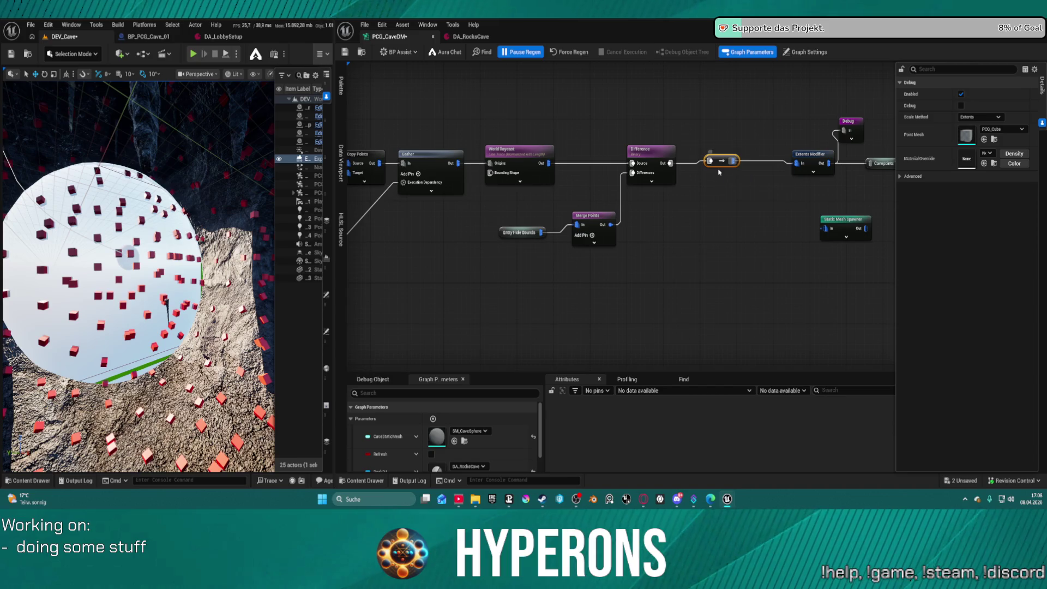
mouse_move(472, 141)
mouse_down()
mouse_move(627, 186)
mouse_move(843, 191)
mouse_move(809, 164)
mouse_up()
click(741, 228)
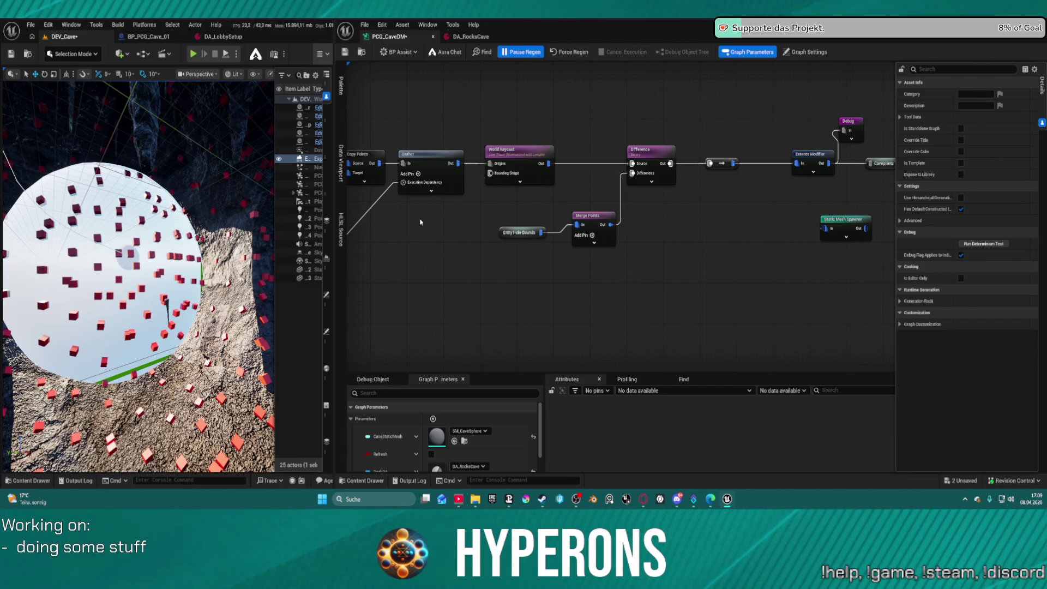
Step: Force-regenerate the graph, focus the viewport on the cave PCG actor, and select the Debug node
click(567, 53)
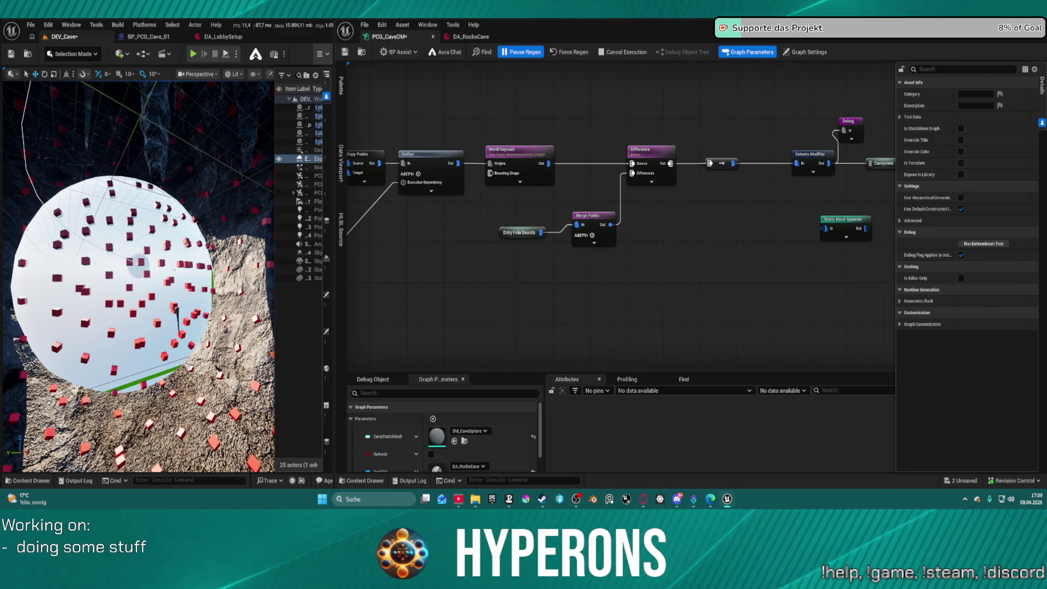
right_click(234, 256)
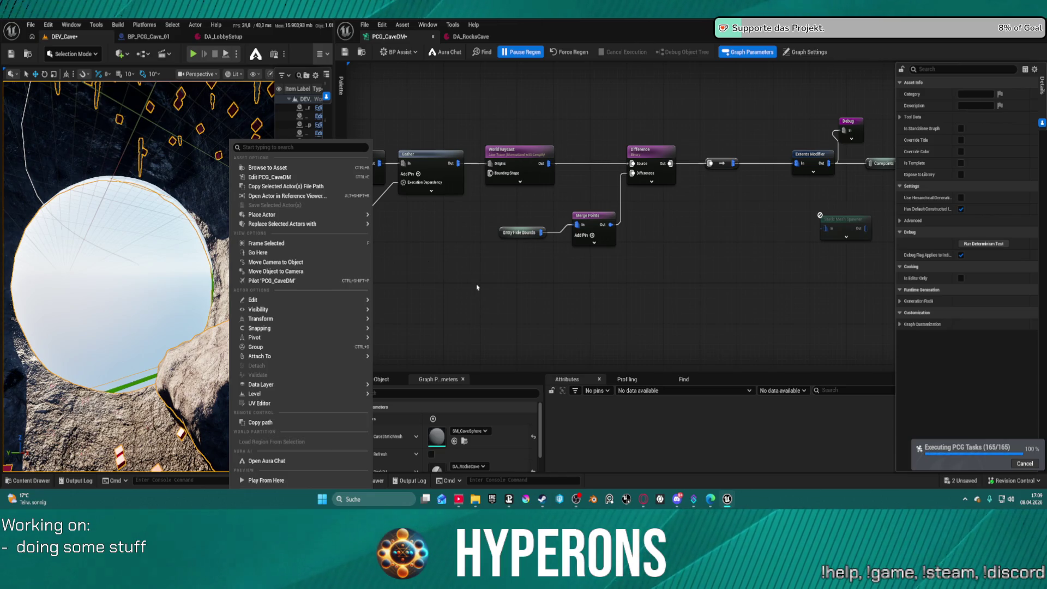
key(Escape)
key(f)
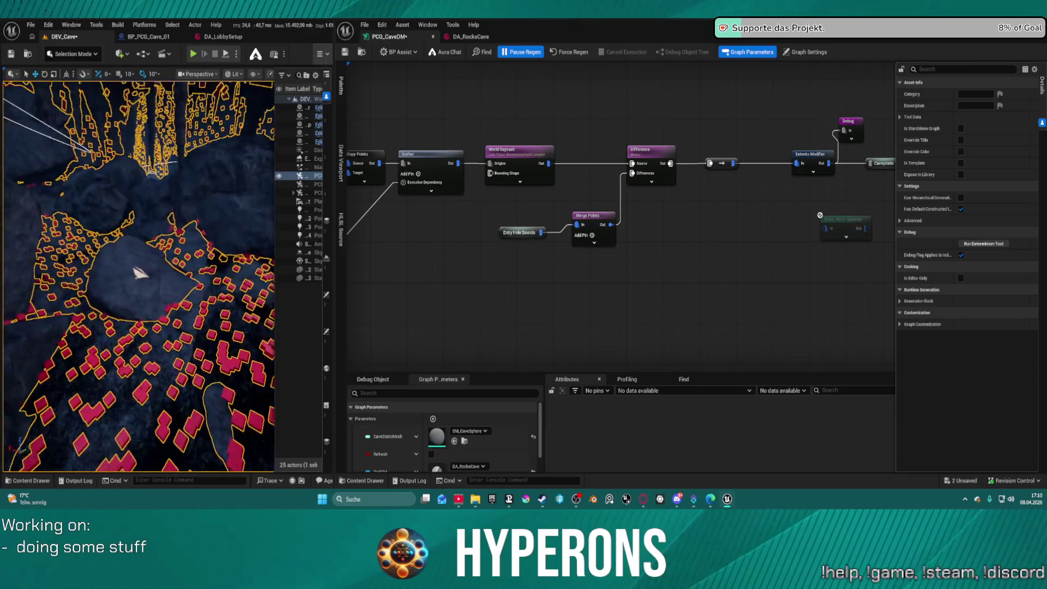
mouse_move(784, 98)
mouse_down()
mouse_move(764, 66)
mouse_move(683, 107)
mouse_move(757, 147)
mouse_up()
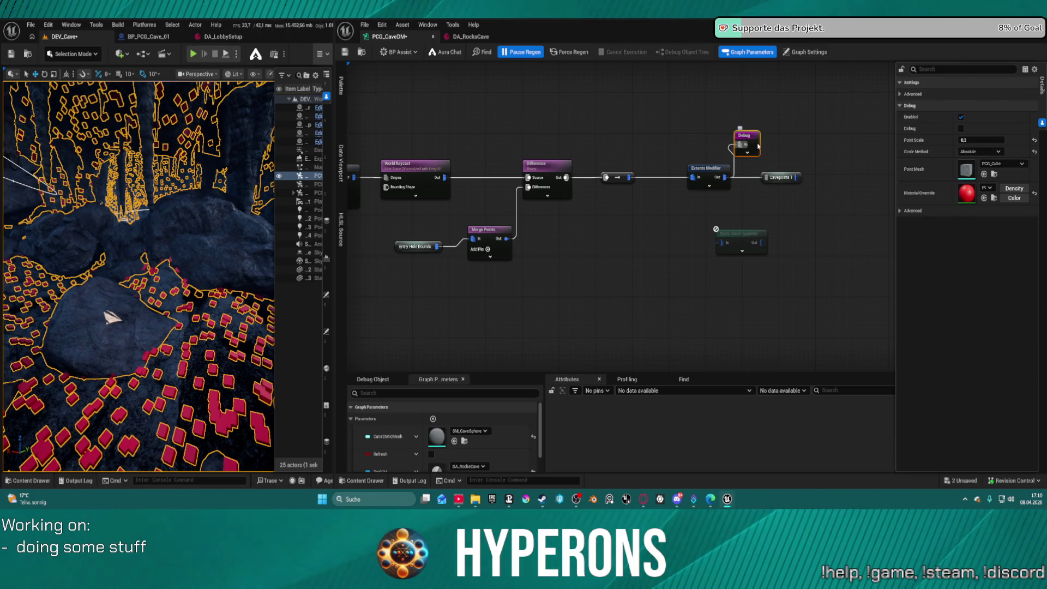
Step: Connect Cavepoints' output to the Normal To Density input
click(606, 213)
scroll(606, 212, down, 6)
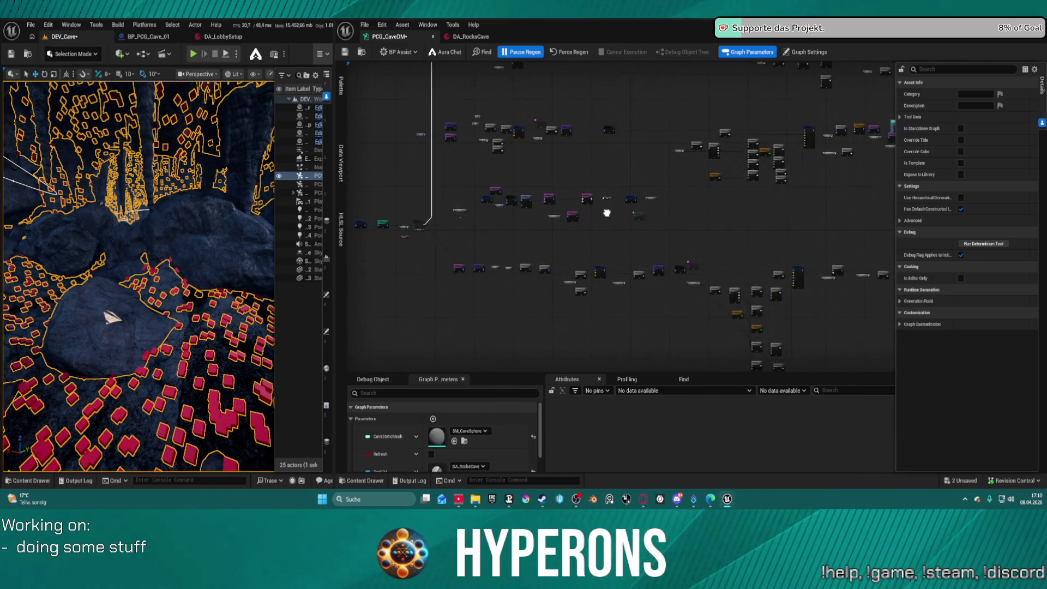
scroll(643, 238, up, 5)
drag(436, 137, 533, 147)
scroll(533, 148, up, 1)
click(514, 223)
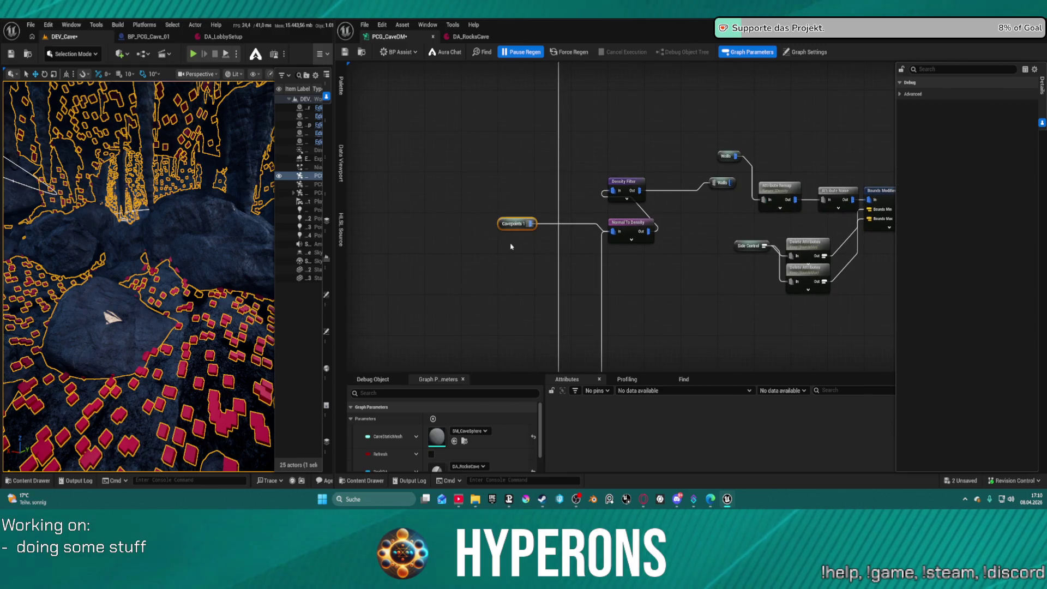
mouse_move(638, 241)
mouse_down()
mouse_move(607, 103)
mouse_move(626, 229)
mouse_move(654, 305)
mouse_move(623, 112)
mouse_up()
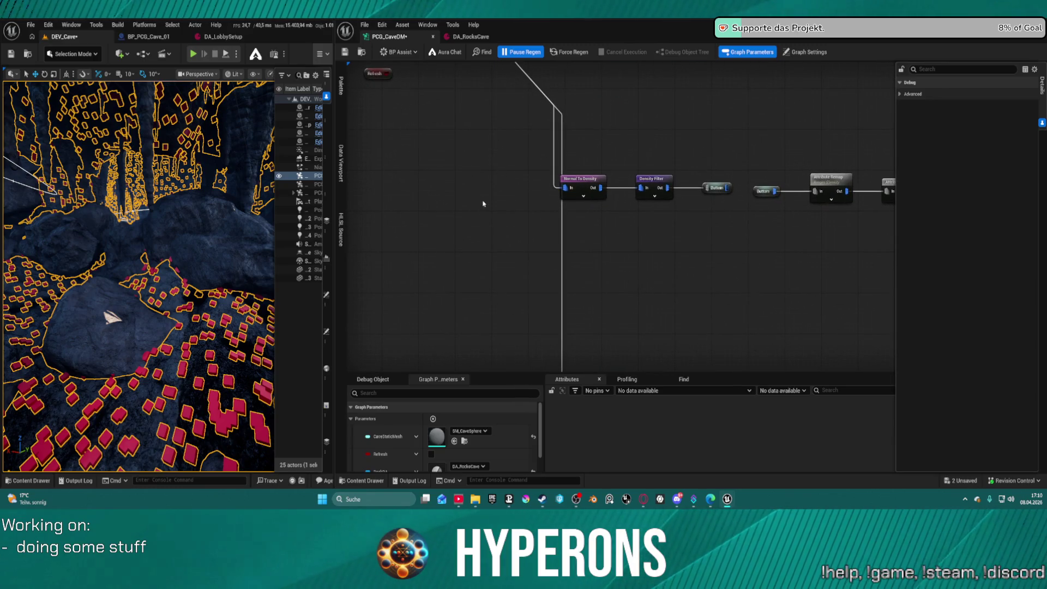
drag(500, 212, 567, 190)
Step: Delete the disabled hatched node and the two small nodes beside it
scroll(583, 207, down, 3)
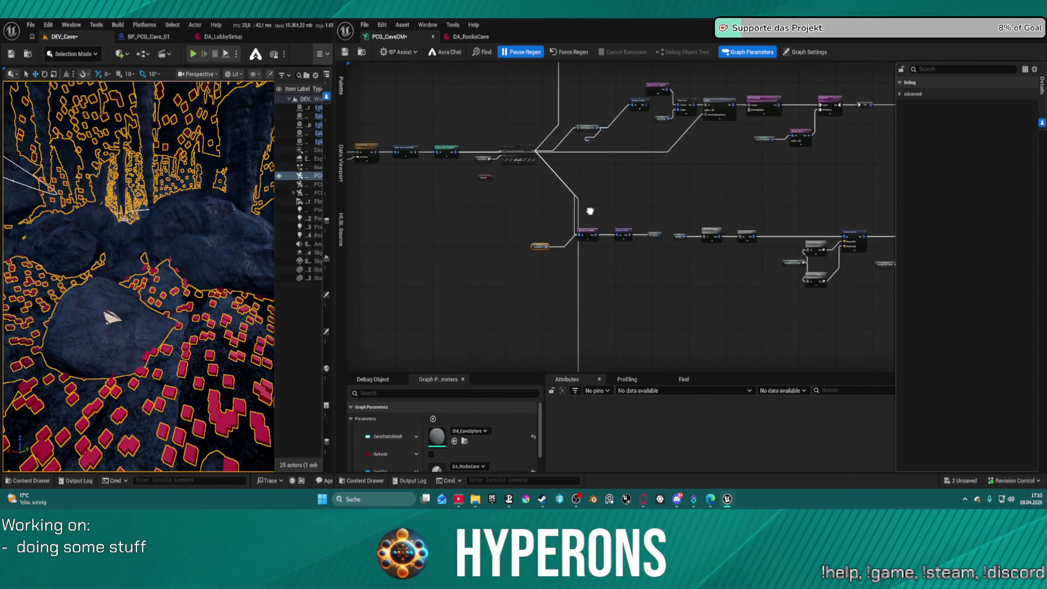
click(515, 149)
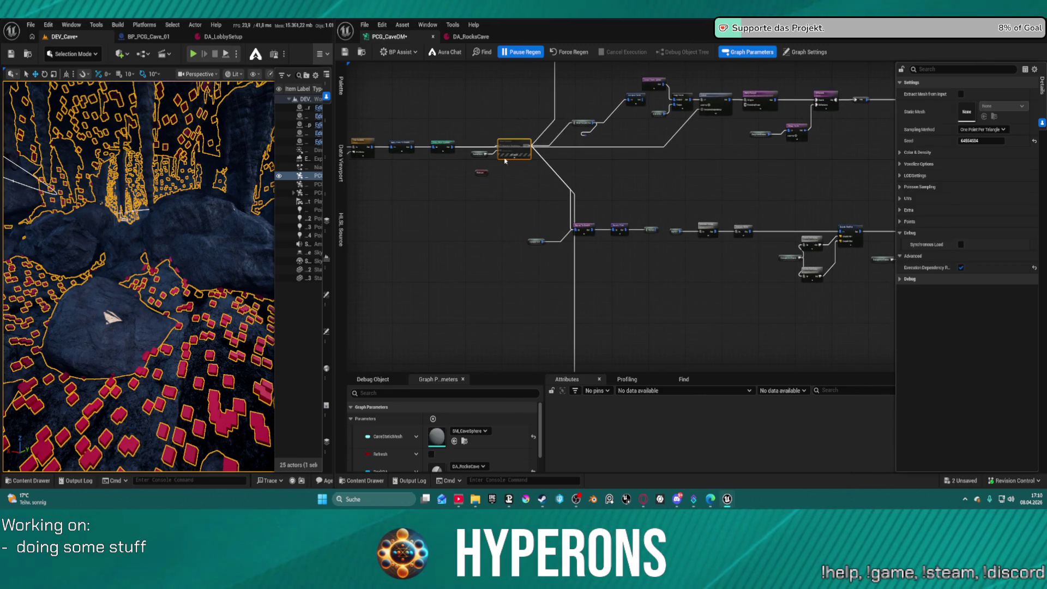
key(Delete)
drag(470, 125, 492, 183)
key(Delete)
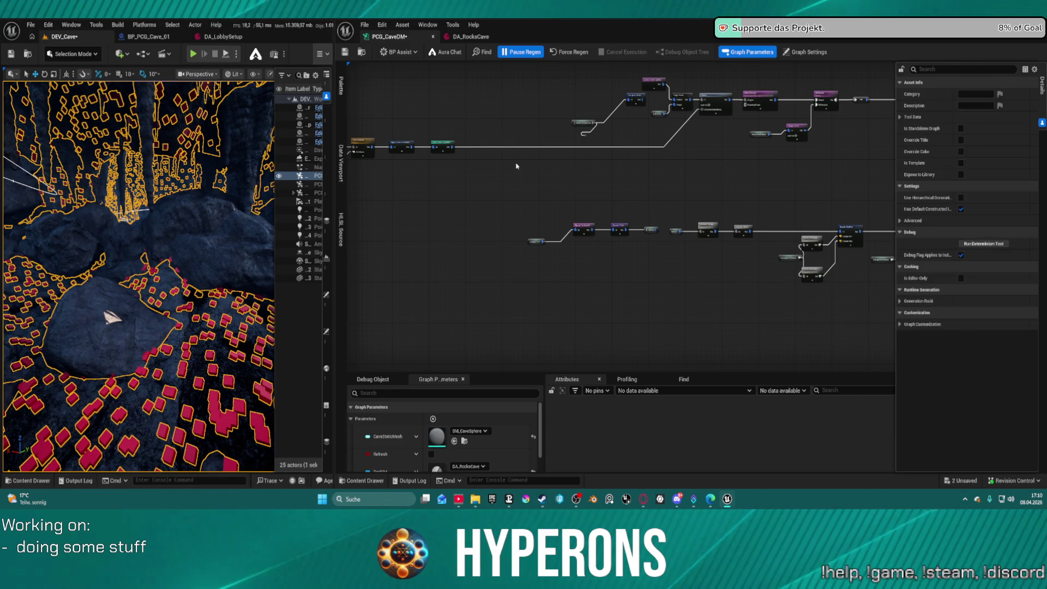
Step: Auto-arrange the lower-middle cluster of nodes with F
scroll(523, 250, up, 3)
click(556, 213)
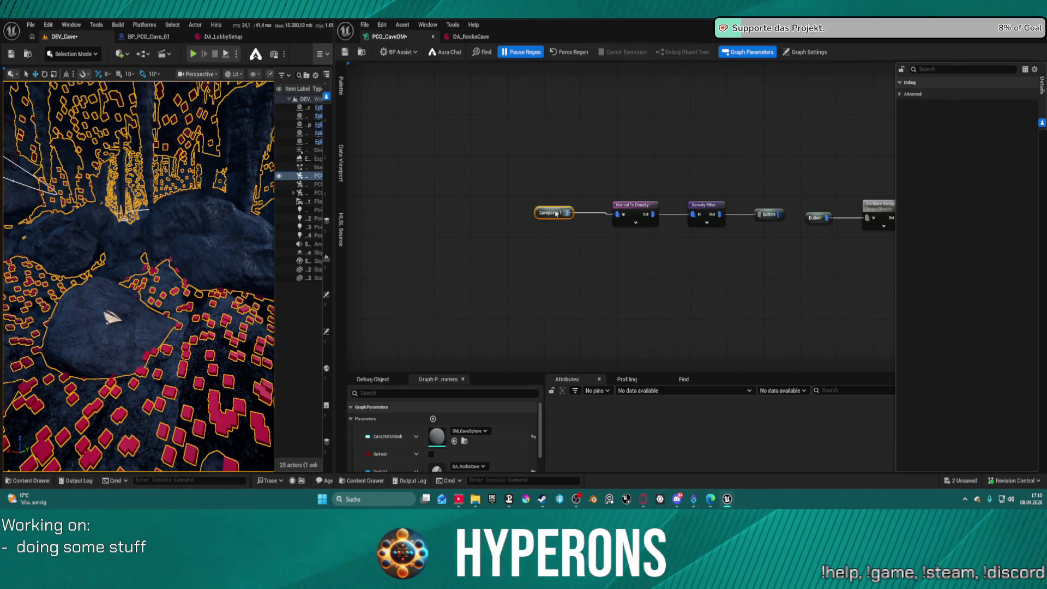
scroll(556, 214, down, 5)
mouse_move(536, 254)
mouse_down()
mouse_move(739, 314)
mouse_move(773, 304)
mouse_up()
key(f)
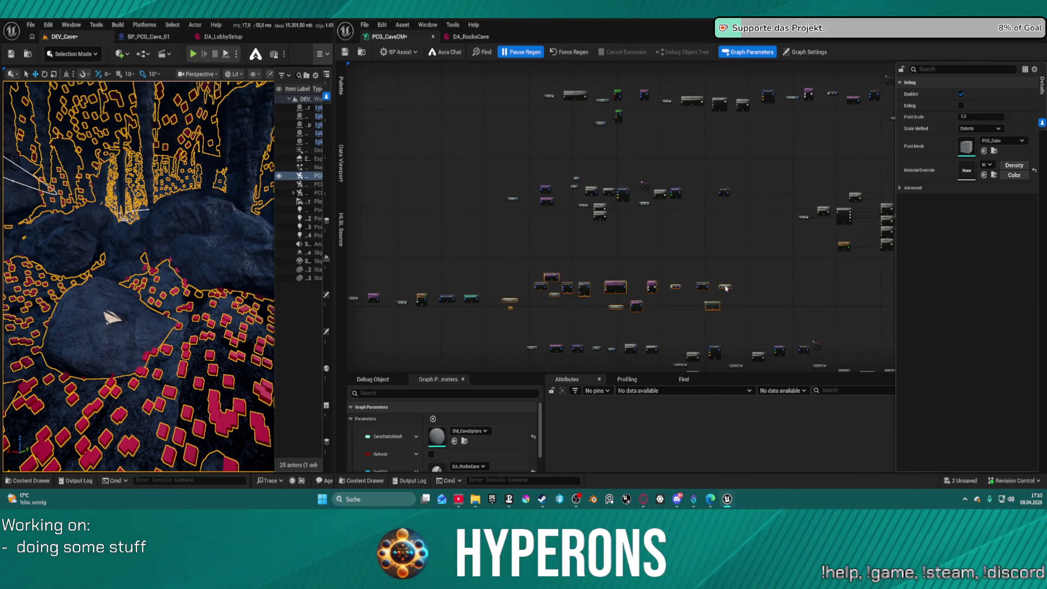
scroll(572, 292, up, 5)
mouse_move(572, 292)
mouse_down()
mouse_move(676, 205)
mouse_move(683, 177)
mouse_move(615, 144)
mouse_move(585, 96)
mouse_move(786, 81)
mouse_up()
scroll(682, 177, down, 2)
Step: Check the Collapse Points settings and shift the middle row of nodes into place
click(511, 163)
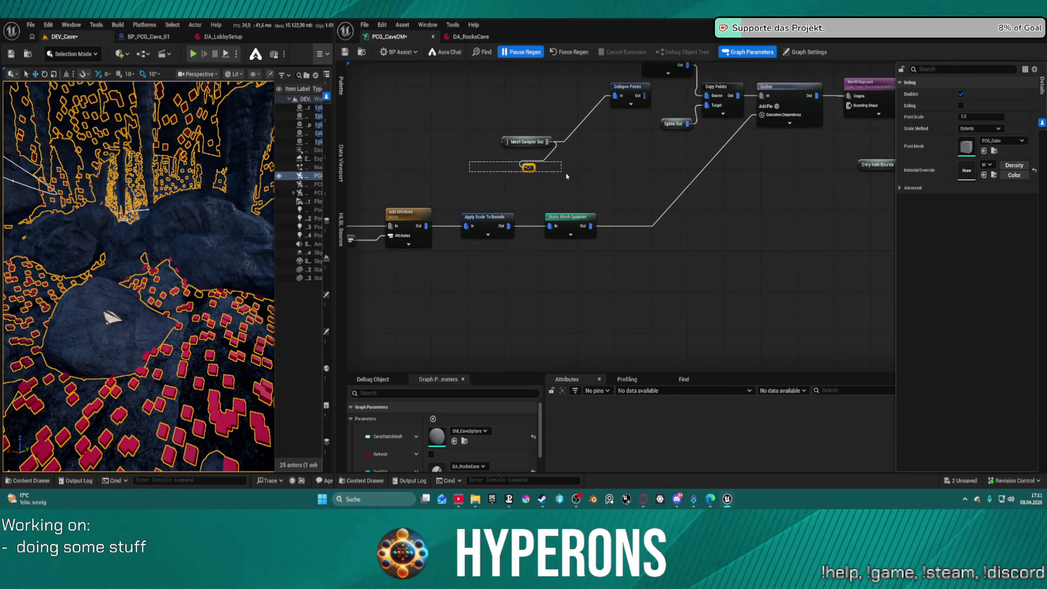
mouse_move(495, 131)
mouse_down()
mouse_move(565, 187)
mouse_move(566, 178)
mouse_up()
click(566, 177)
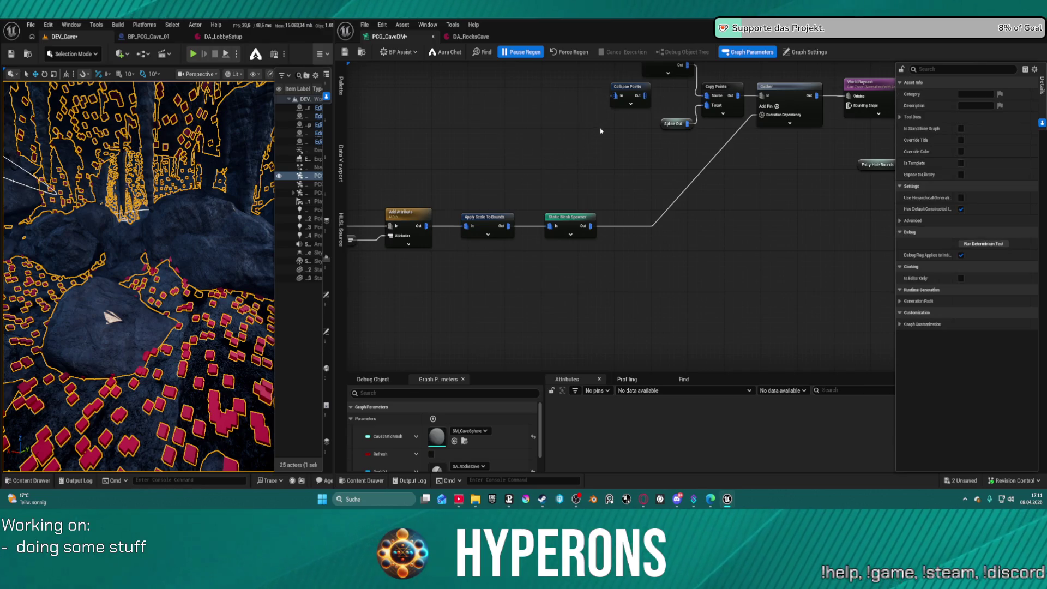
click(628, 88)
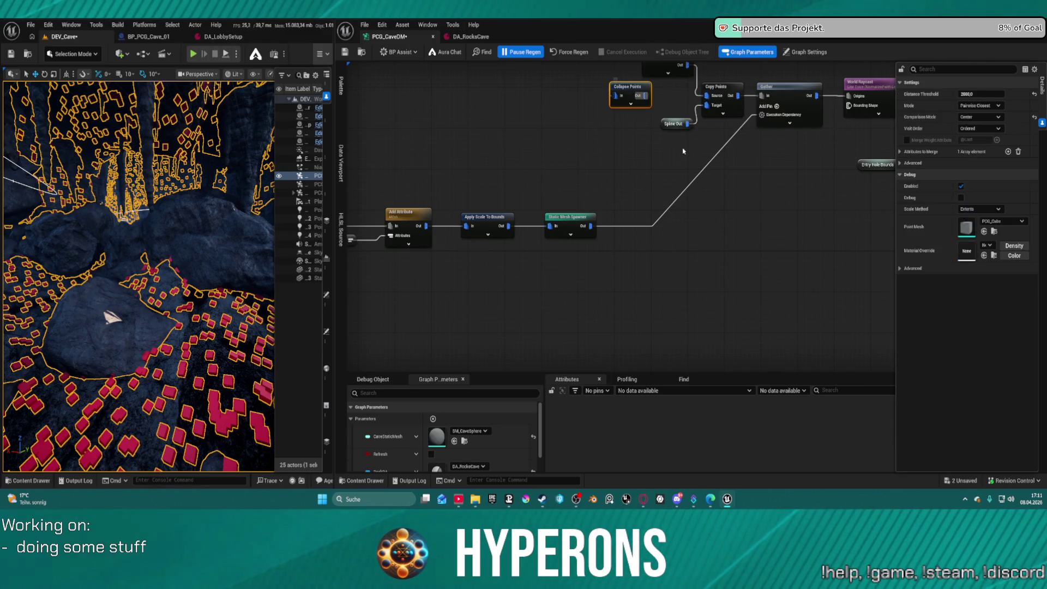
click(762, 211)
scroll(594, 257, down, 8)
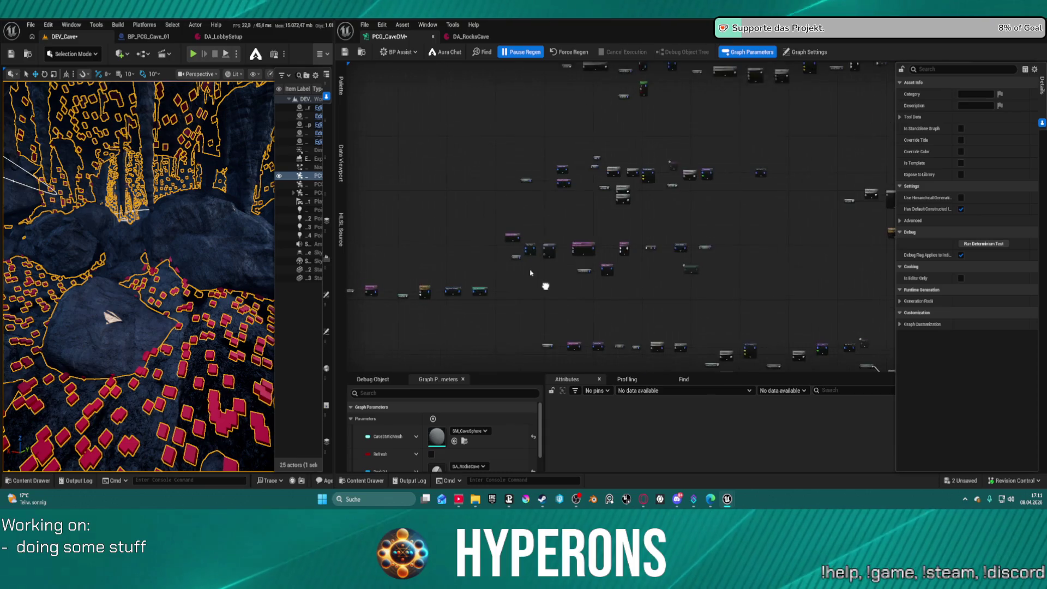
mouse_move(496, 210)
mouse_down()
mouse_move(701, 276)
mouse_move(682, 278)
mouse_move(686, 301)
mouse_move(635, 283)
mouse_move(648, 299)
mouse_up()
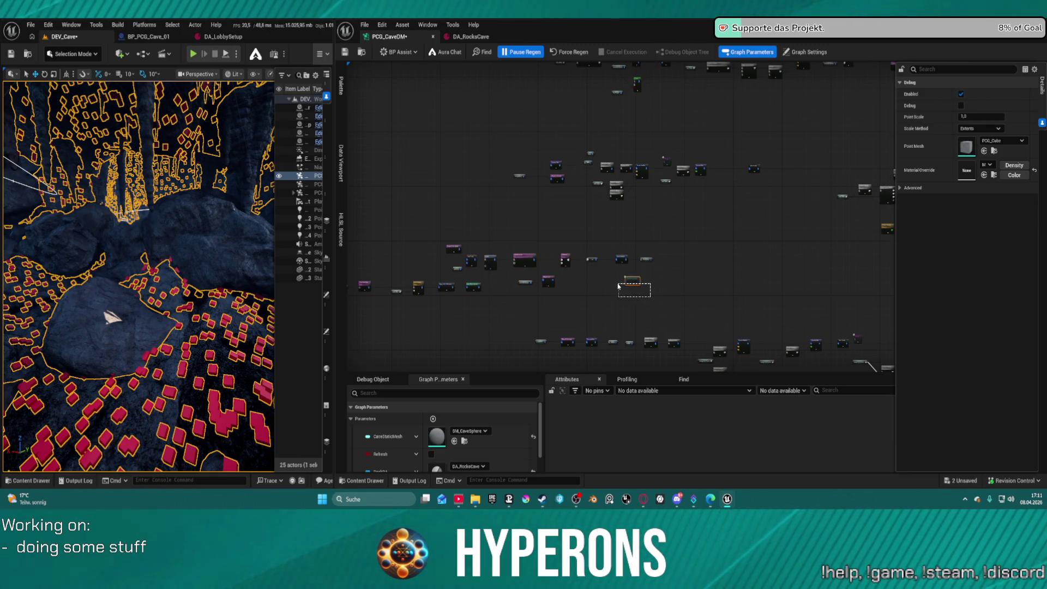
click(627, 295)
Step: Adjust nodes in the middle chain, centre the Normal To Density chain, and save the graph
scroll(449, 234, up, 2)
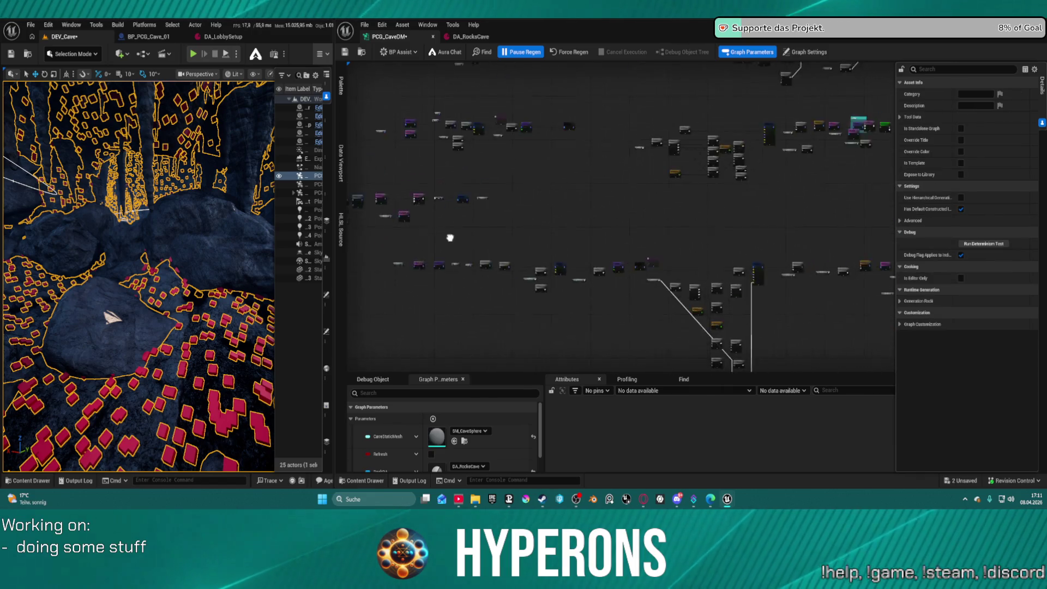
scroll(547, 157, up, 2)
scroll(583, 148, down, 2)
scroll(583, 149, down, 1)
mouse_move(461, 143)
mouse_down()
mouse_move(508, 182)
mouse_move(628, 193)
mouse_move(651, 166)
mouse_move(673, 166)
mouse_up()
scroll(591, 187, up, 6)
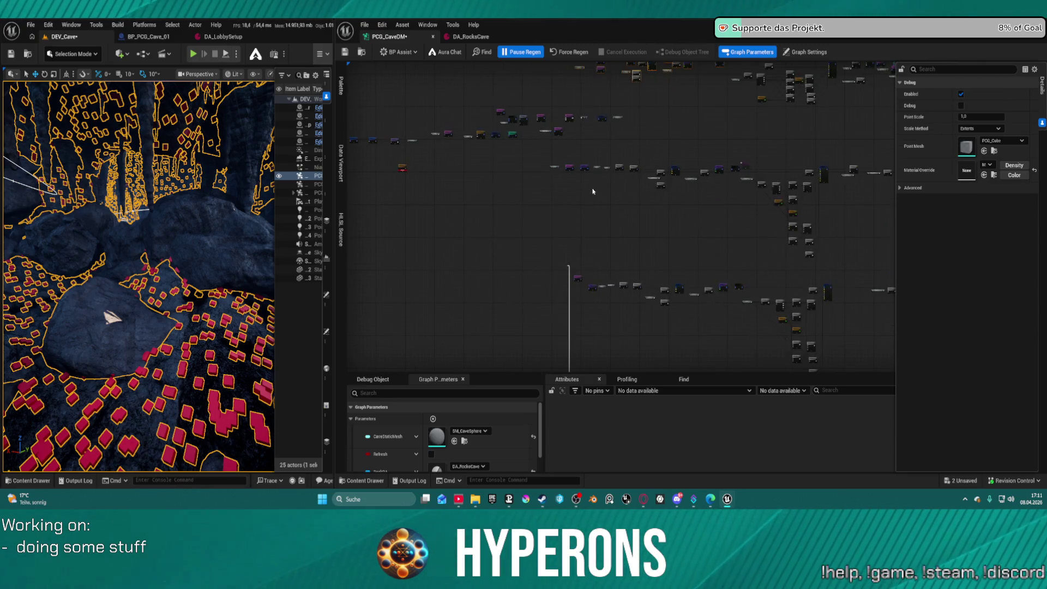
mouse_move(545, 158)
mouse_down()
mouse_move(586, 113)
mouse_move(530, 37)
mouse_up()
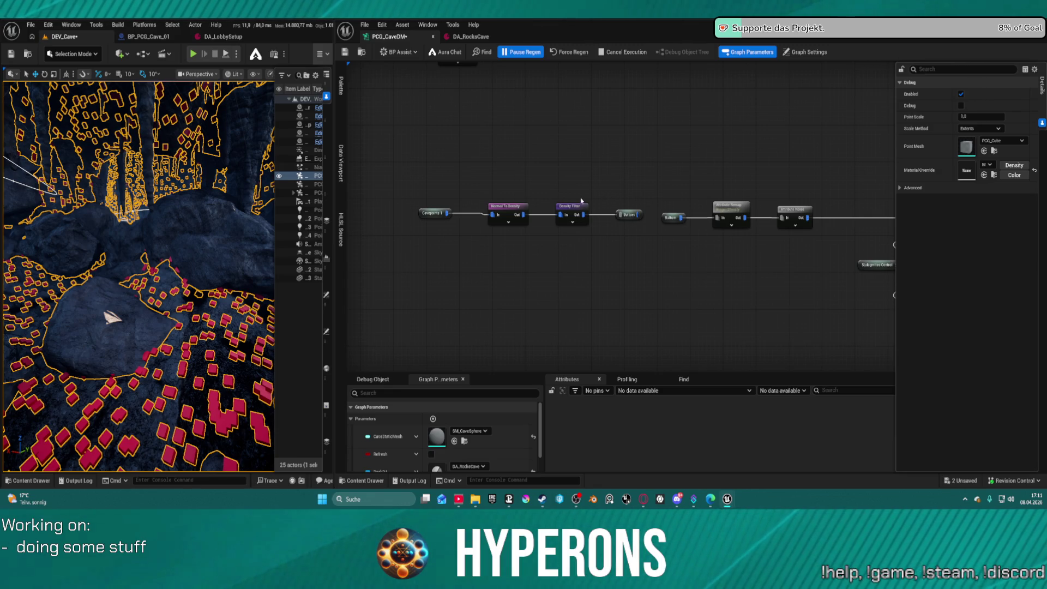
key(ctrl+s)
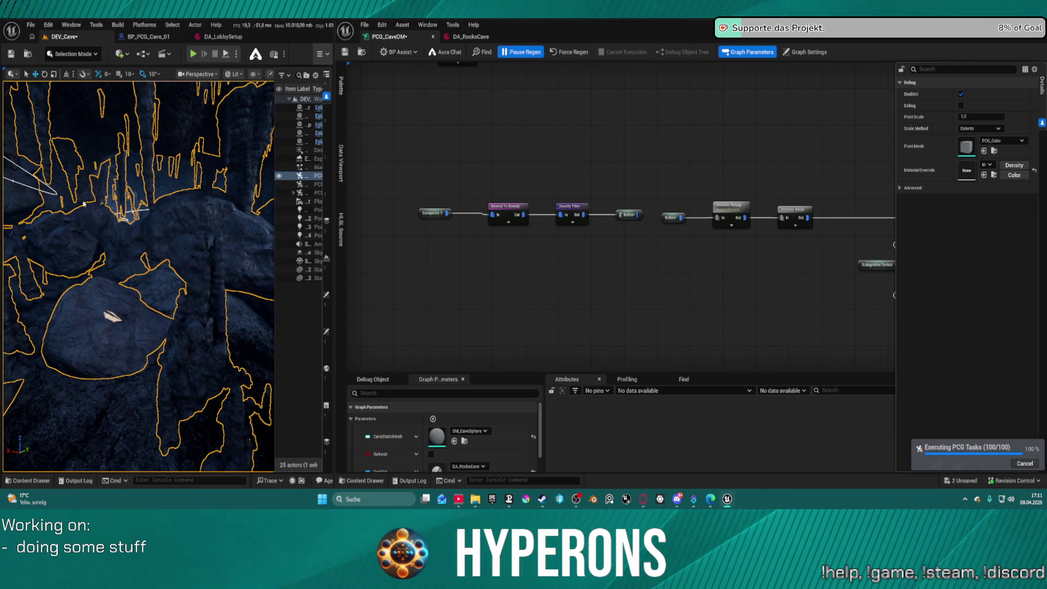
Step: Focus the viewport on the cave PCG actor to watch it regenerate
key(f)
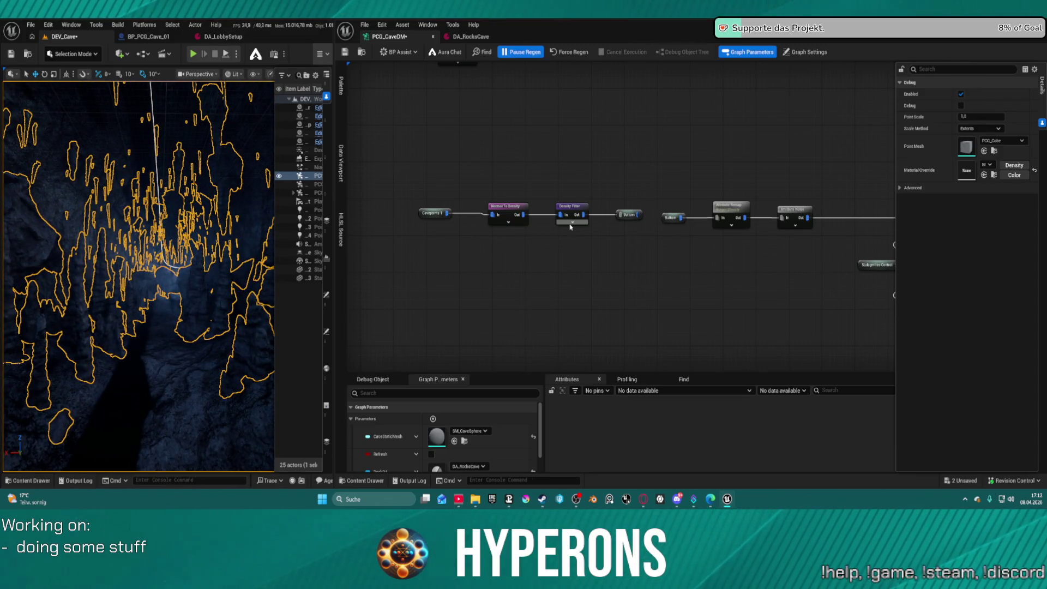
Step: Survey the node network and select the existing Random Choice node to view its settings
scroll(567, 224, up, 2)
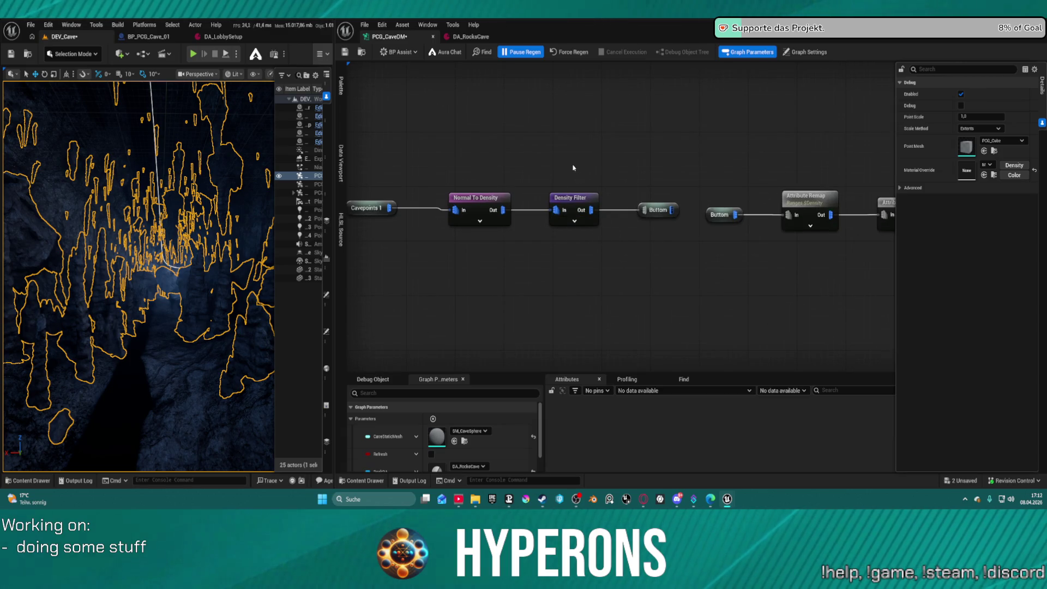
scroll(573, 167, down, 4)
scroll(536, 370, up, 5)
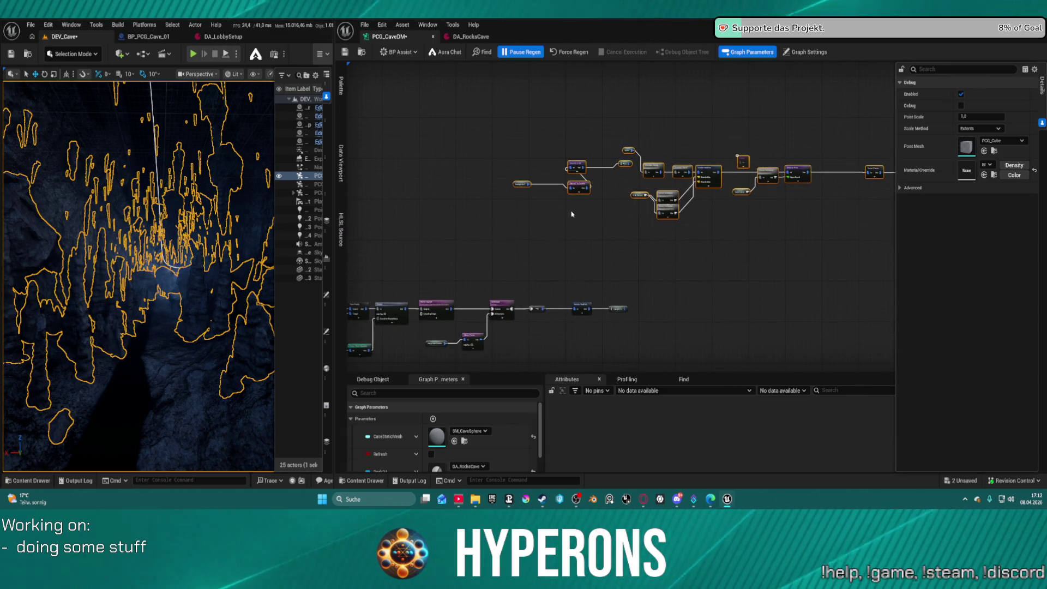
drag(596, 283, 563, 175)
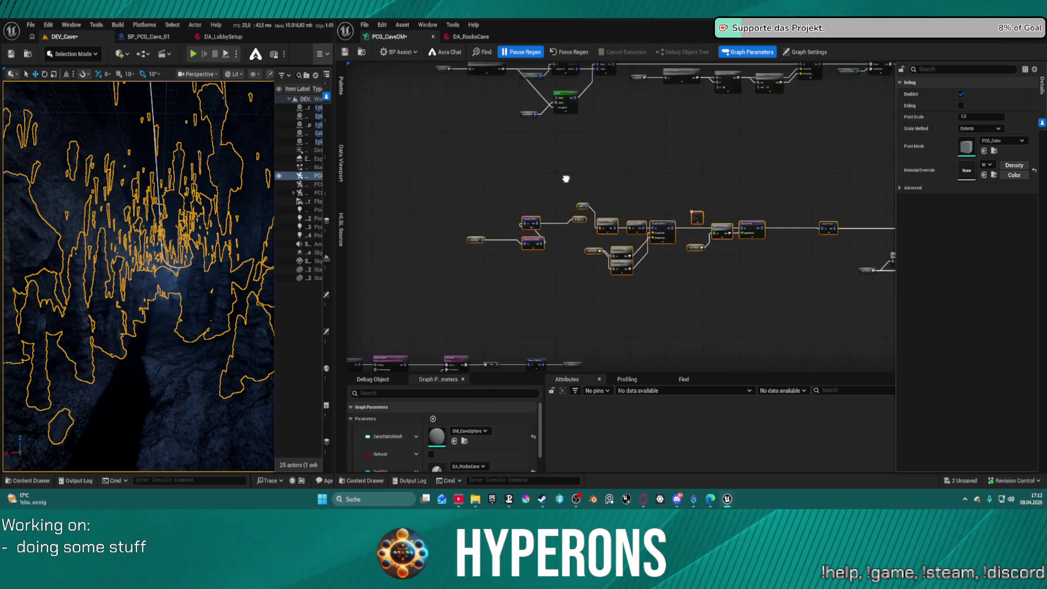
scroll(563, 175, up, 3)
scroll(540, 250, down, 5)
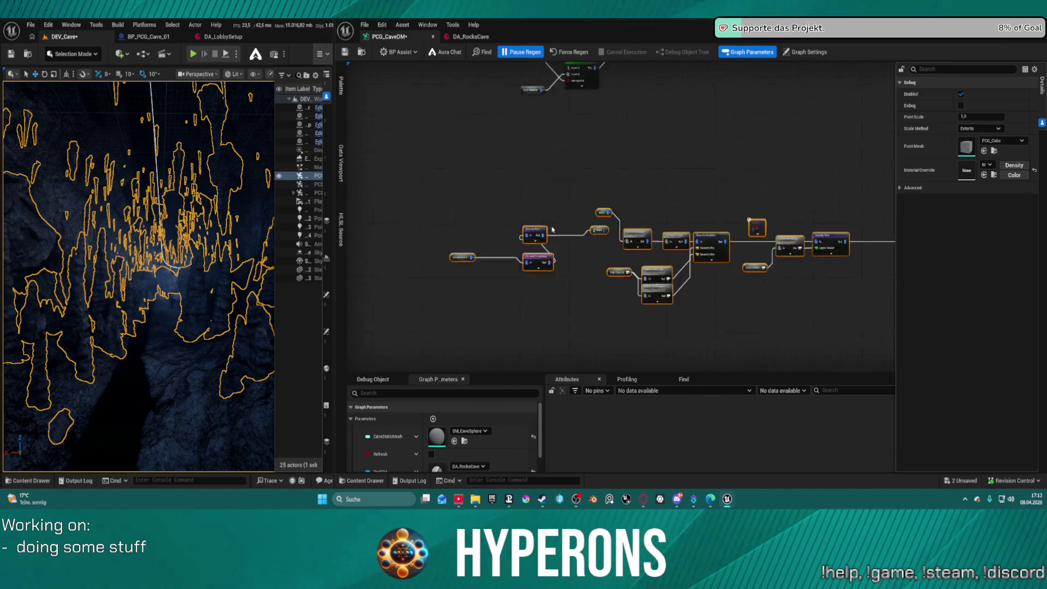
drag(556, 311, 554, 366)
scroll(558, 171, down, 4)
scroll(559, 171, up, 5)
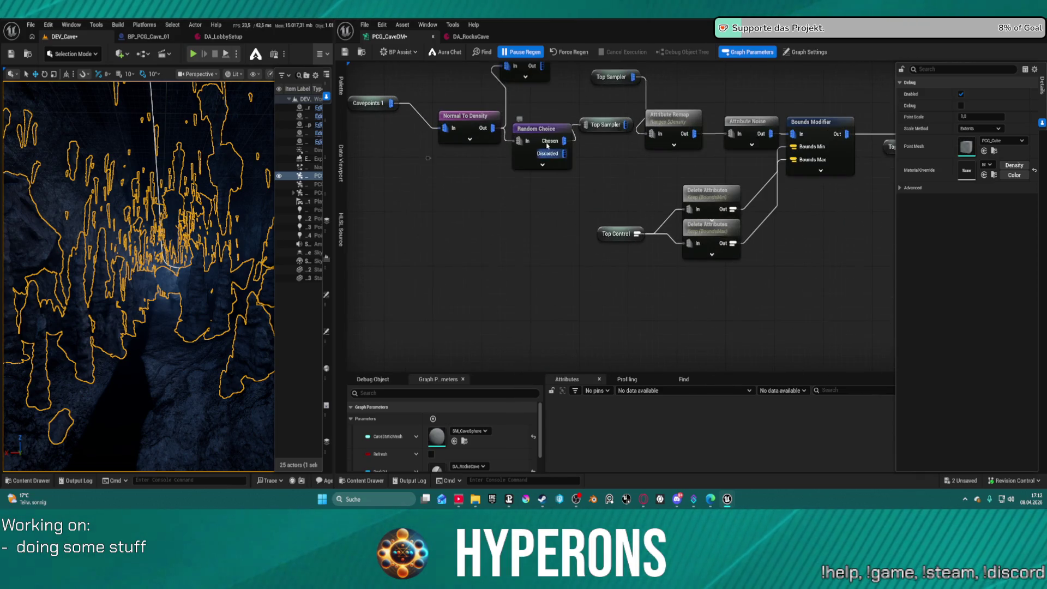
scroll(549, 232, up, 2)
click(548, 233)
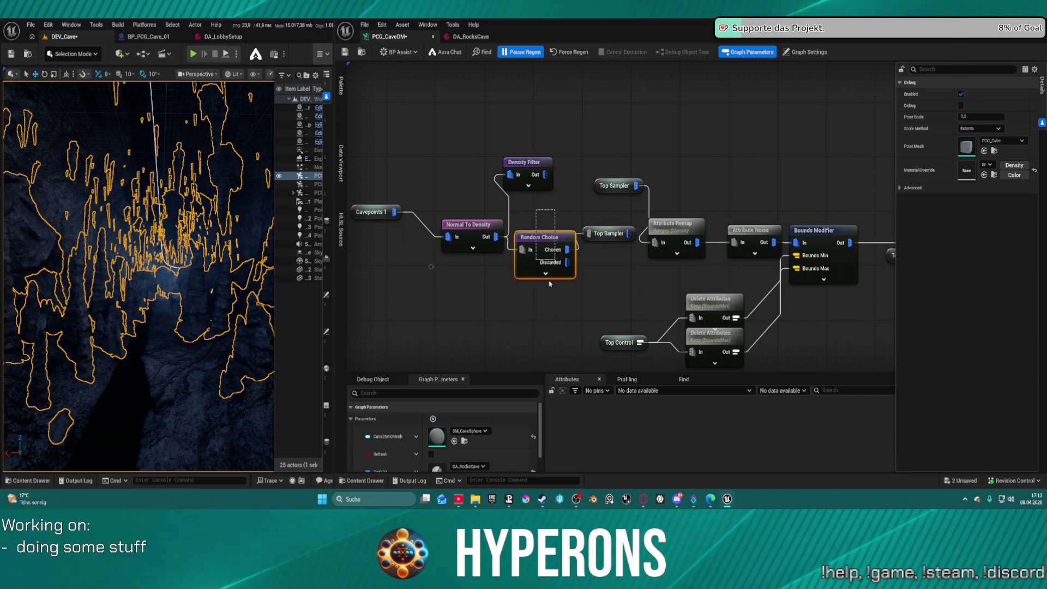
Step: Paste a Random Choice copy below Density Filter and feed it from Normal To Density's output
scroll(537, 330, down, 3)
scroll(533, 276, up, 1)
scroll(537, 229, down, 2)
drag(610, 370, 601, 224)
scroll(597, 223, up, 3)
scroll(614, 269, down, 4)
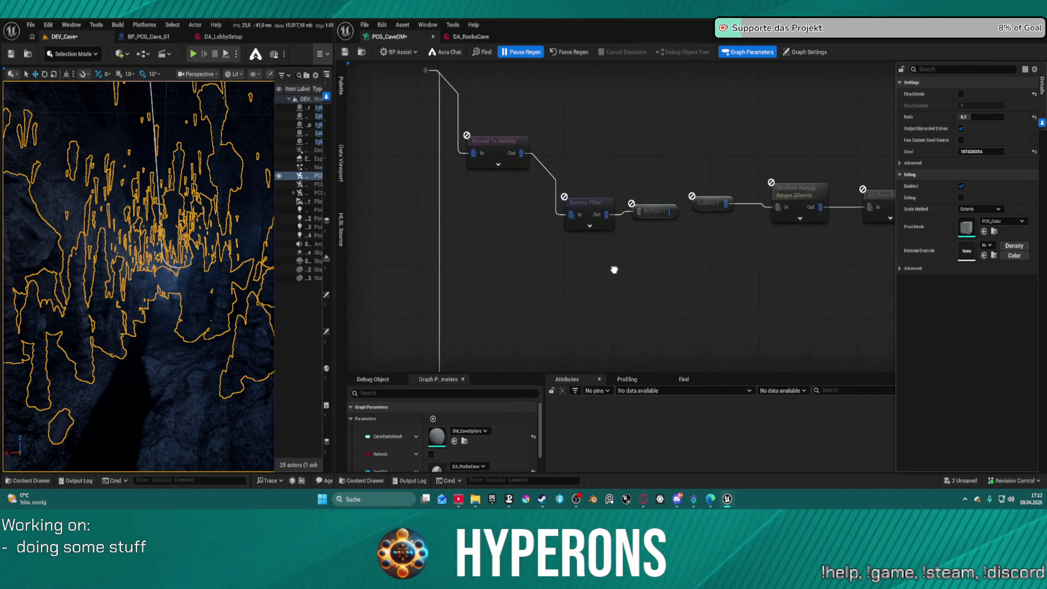
drag(483, 326, 482, 350)
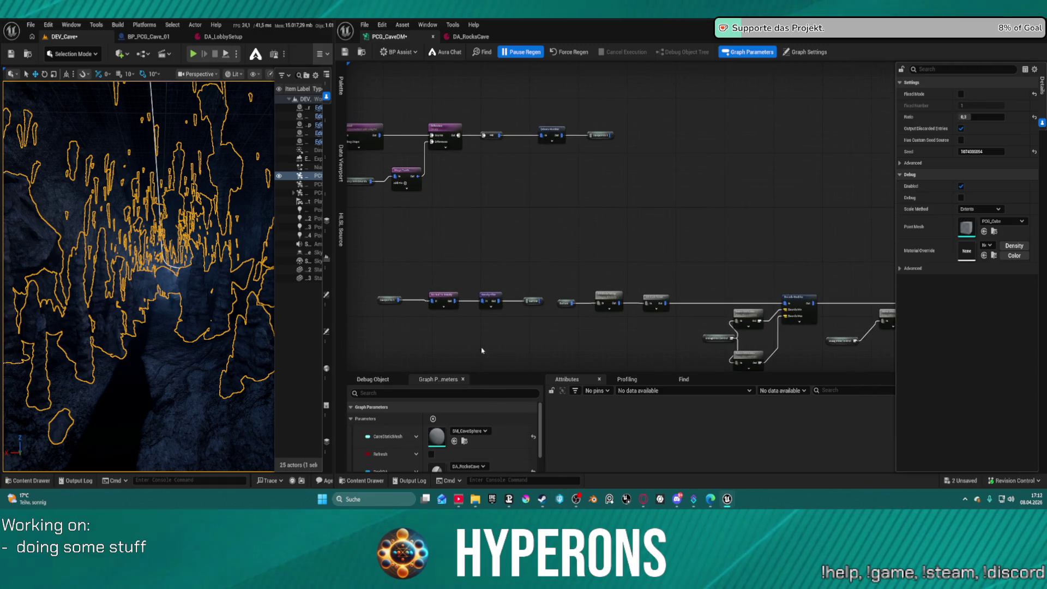
key(ctrl+v)
scroll(491, 327, up, 3)
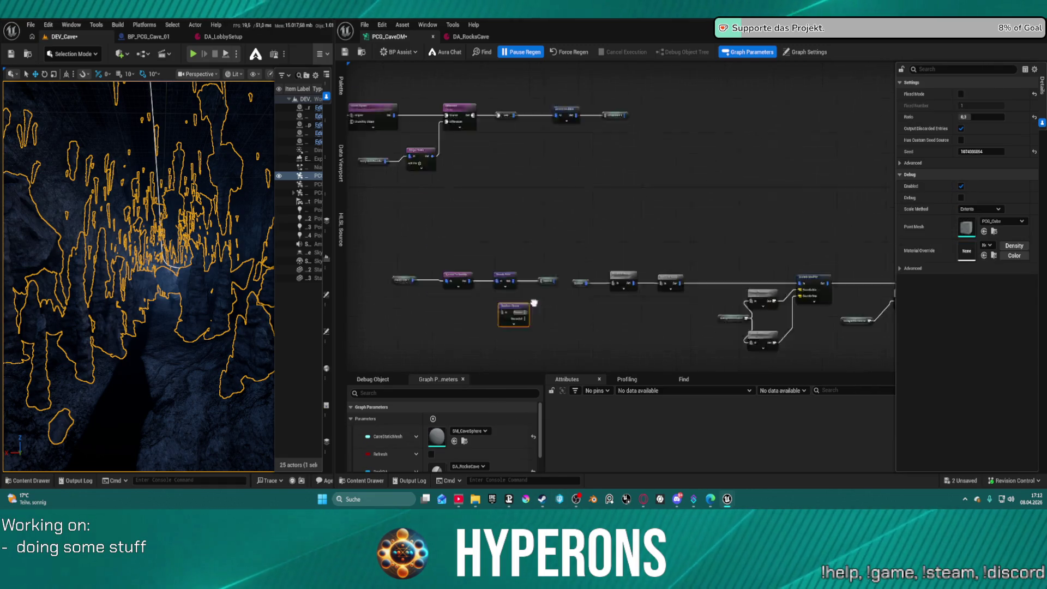
scroll(566, 240, up, 1)
drag(527, 238, 464, 175)
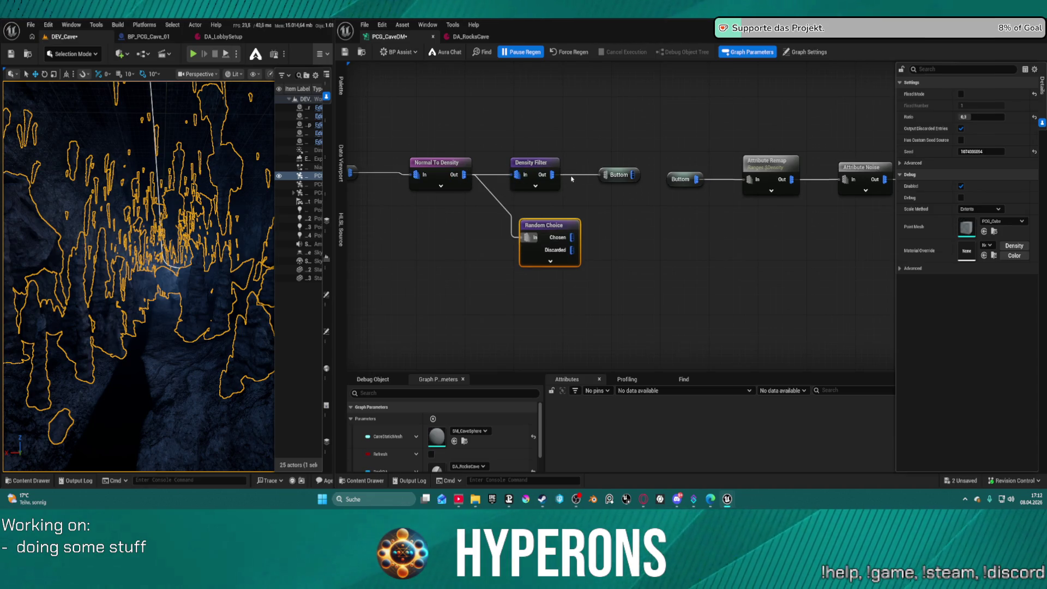
click(577, 177)
Step: Wire the new Random Choice's Chosen output to Buttom, regenerate, save, and fly through the cave
drag(572, 237, 603, 176)
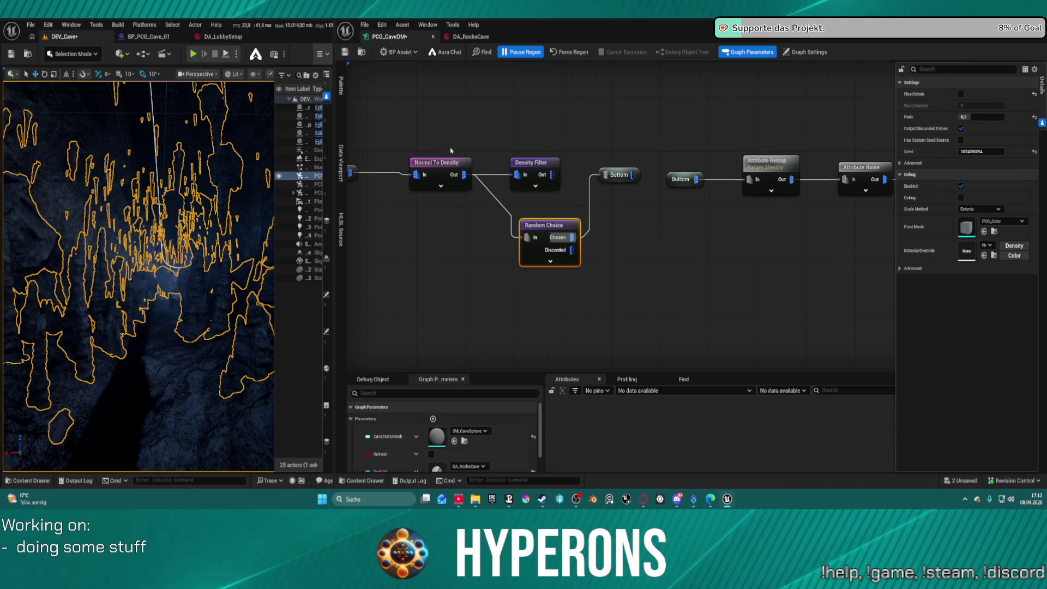
mouse_move(536, 222)
mouse_down()
mouse_move(521, 205)
mouse_move(535, 206)
mouse_up()
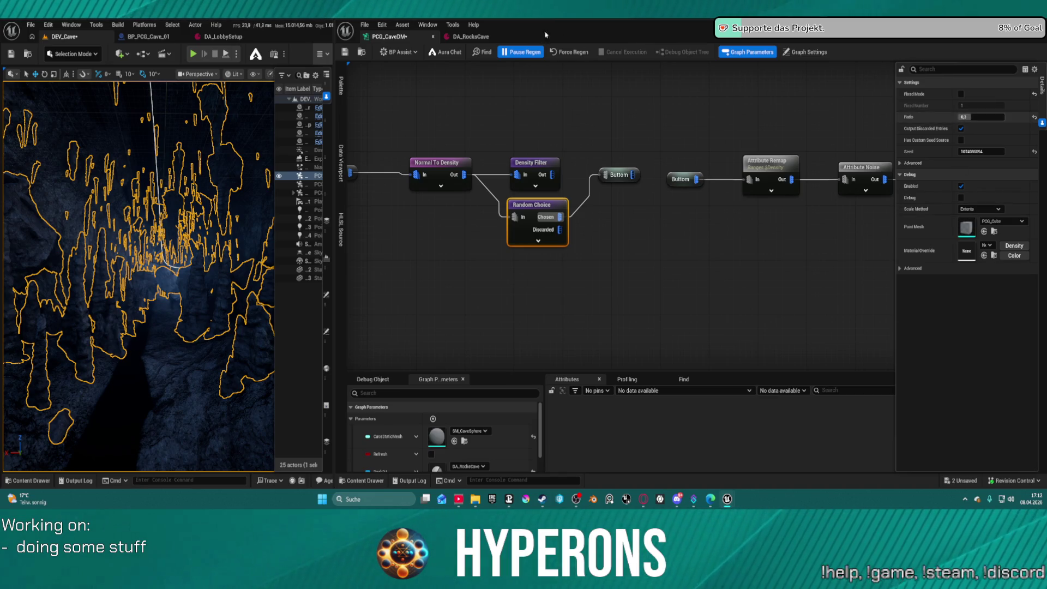
click(569, 52)
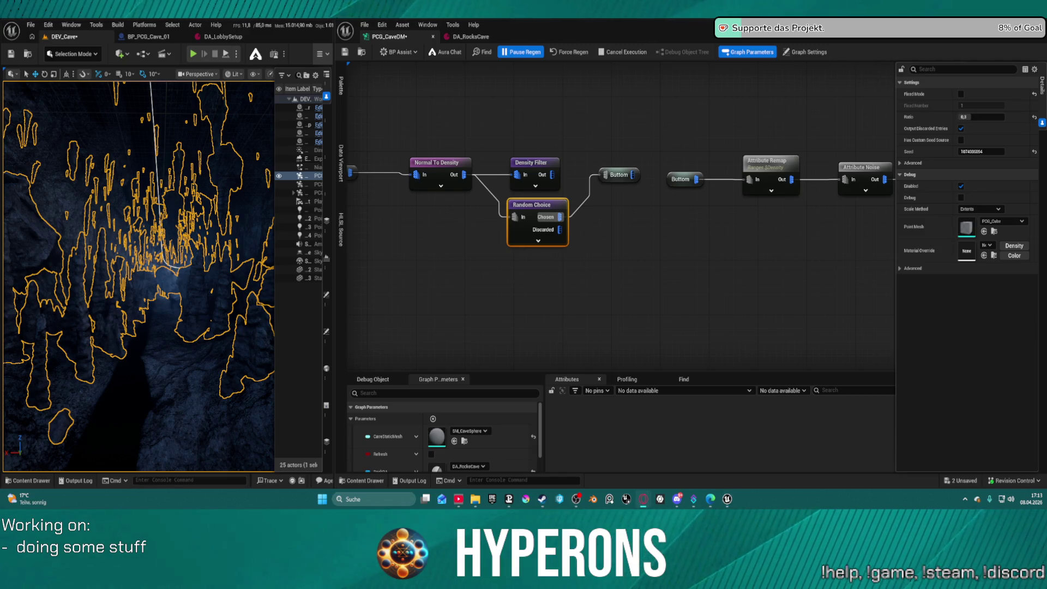
key(ctrl+s)
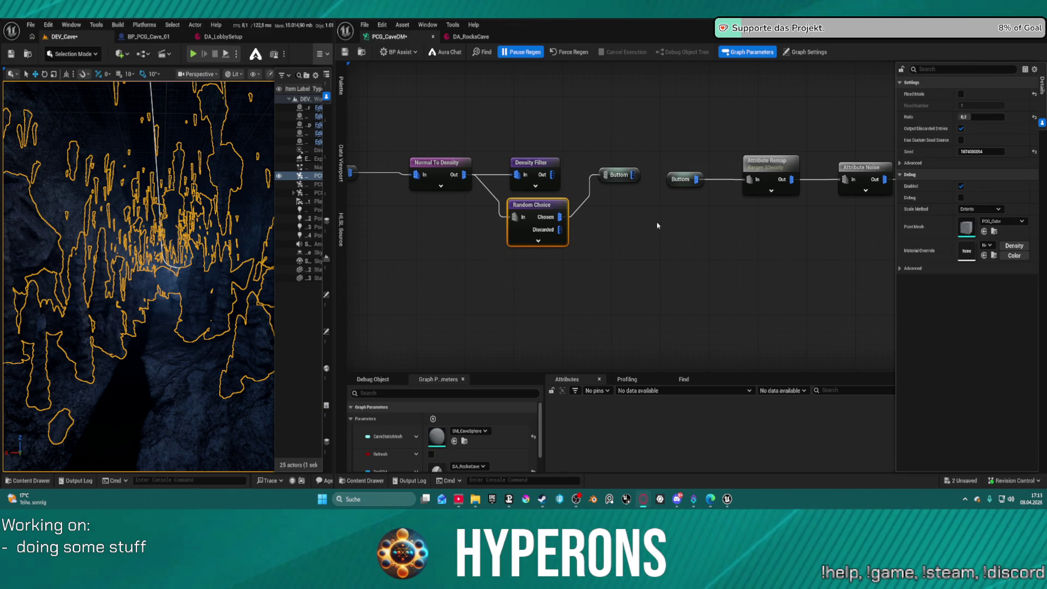
drag(137, 273, 169, 256)
key(w)
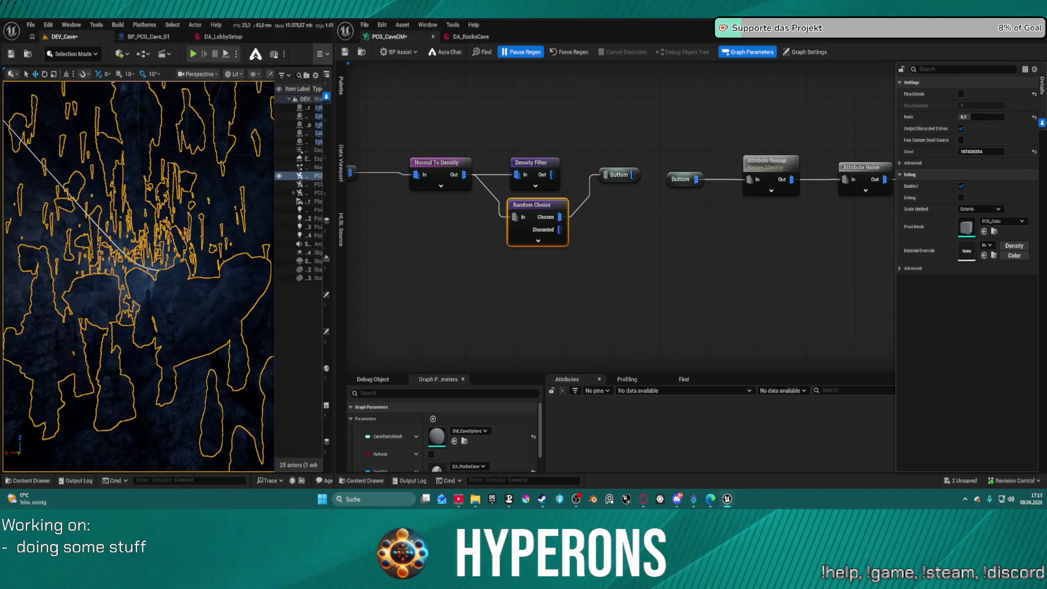
key(w)
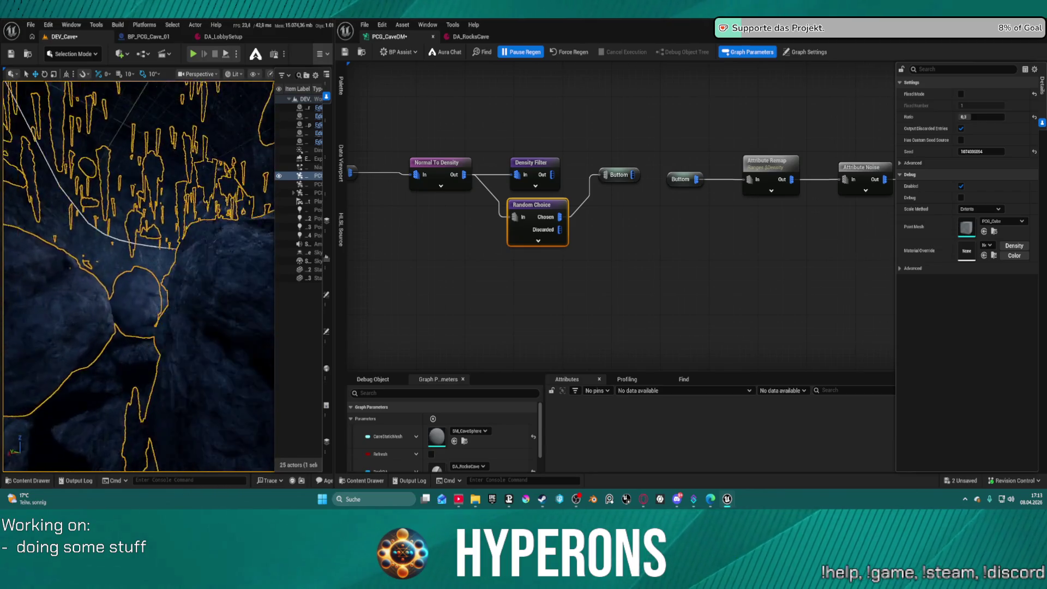
Step: Set the new Random Choice node's ratio to 0,16 and refocus on the cave PCG actor
click(539, 163)
click(534, 205)
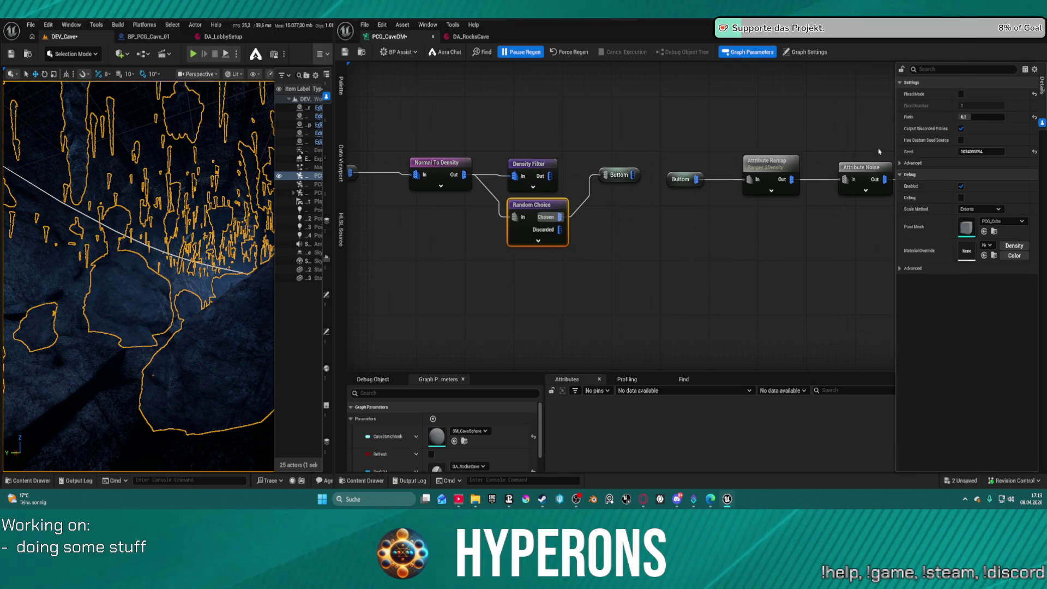
click(981, 118)
text(0,)
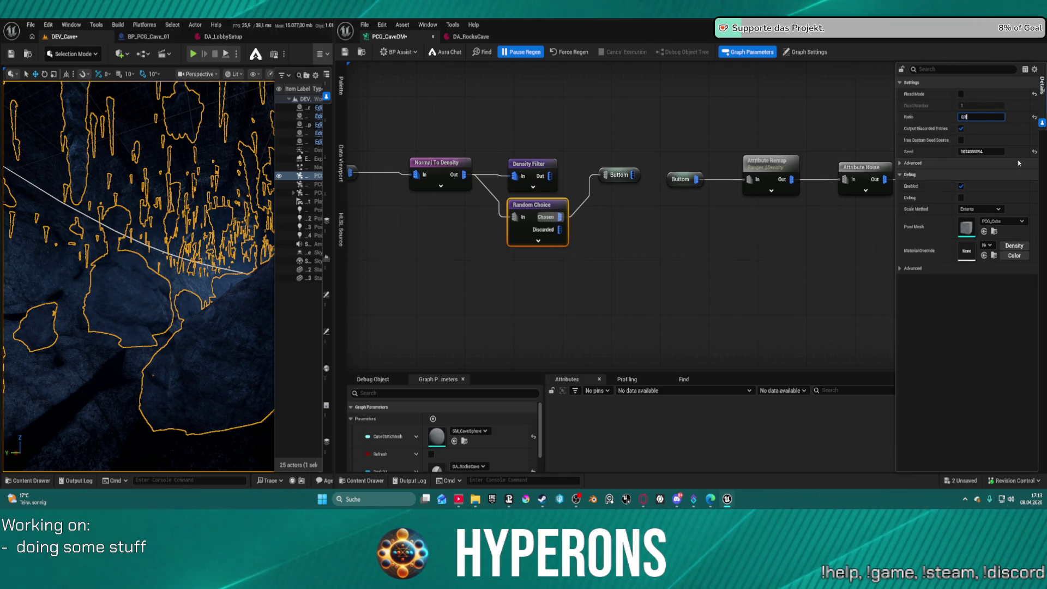
text(16)
key(Return)
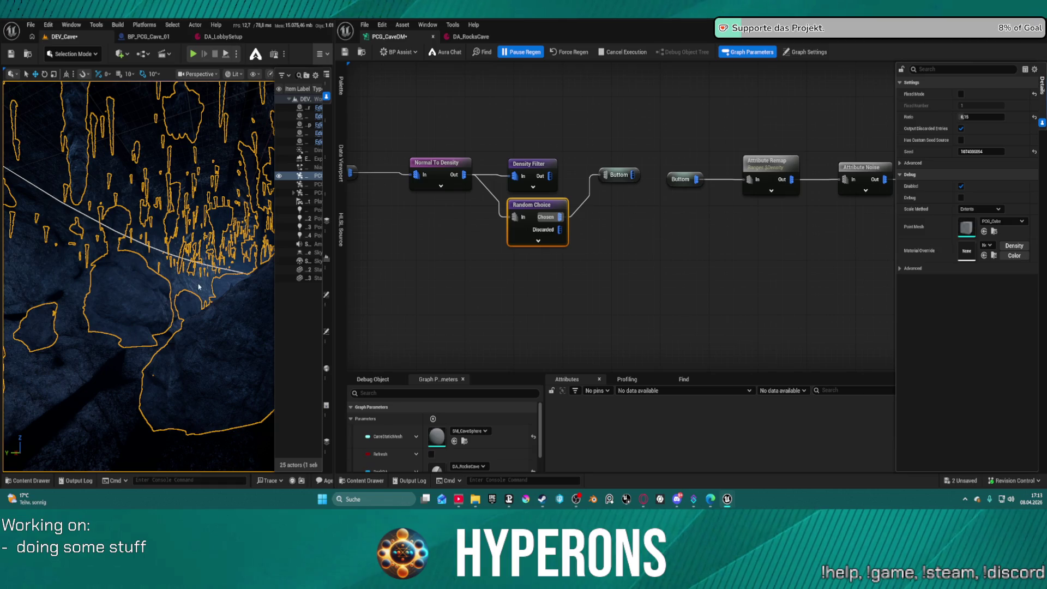
right_click(439, 149)
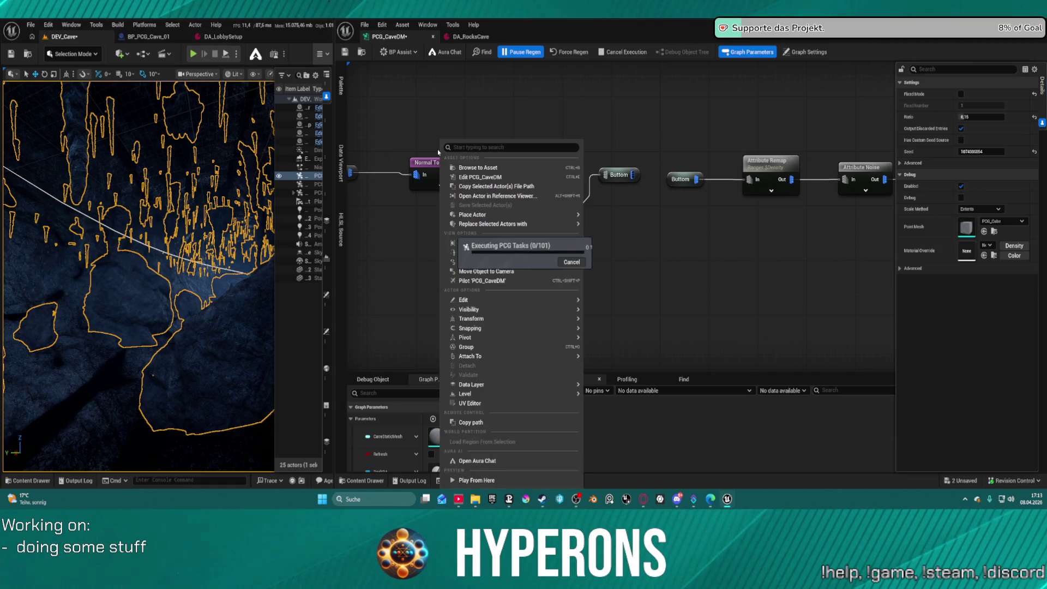
key(f)
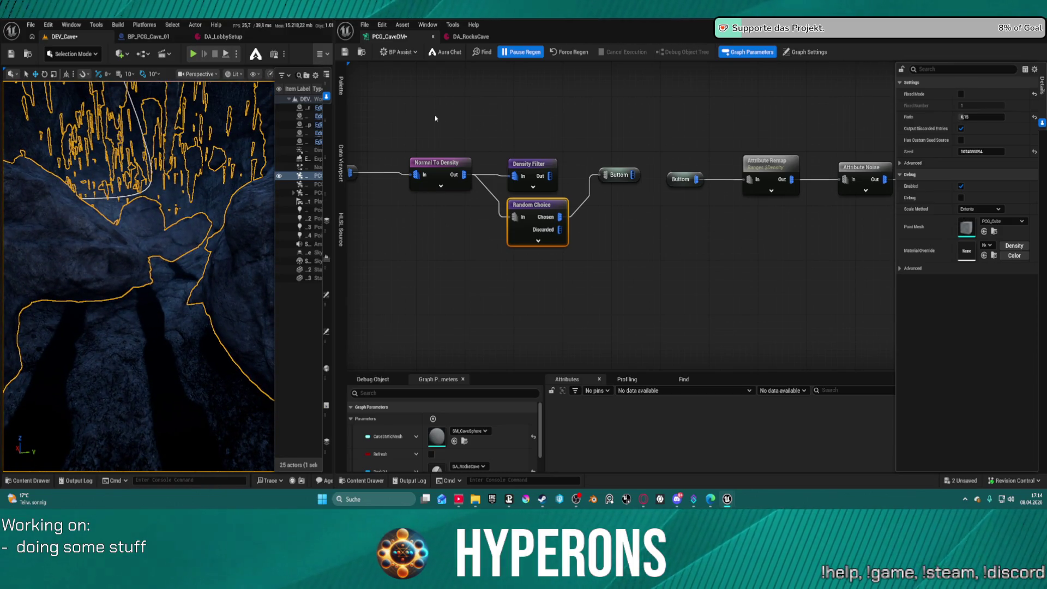
Step: Give the lower branch's Normal To Density a normal Z of -1 (0,0 0,0 -1,0) and save
drag(434, 115, 536, 138)
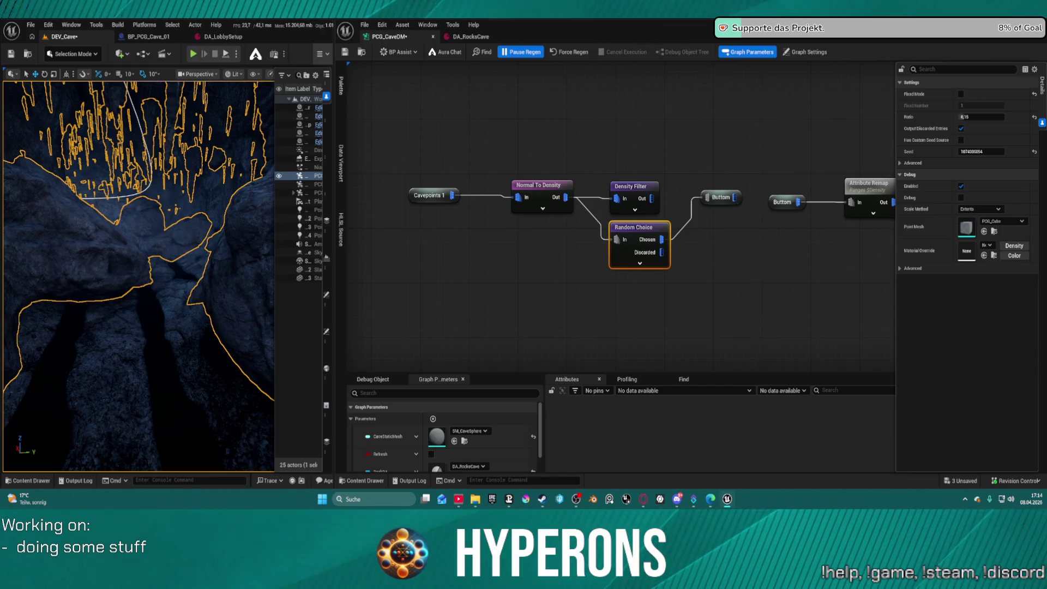
mouse_move(685, 166)
mouse_down()
mouse_move(591, 169)
mouse_move(628, 178)
mouse_up()
click(499, 216)
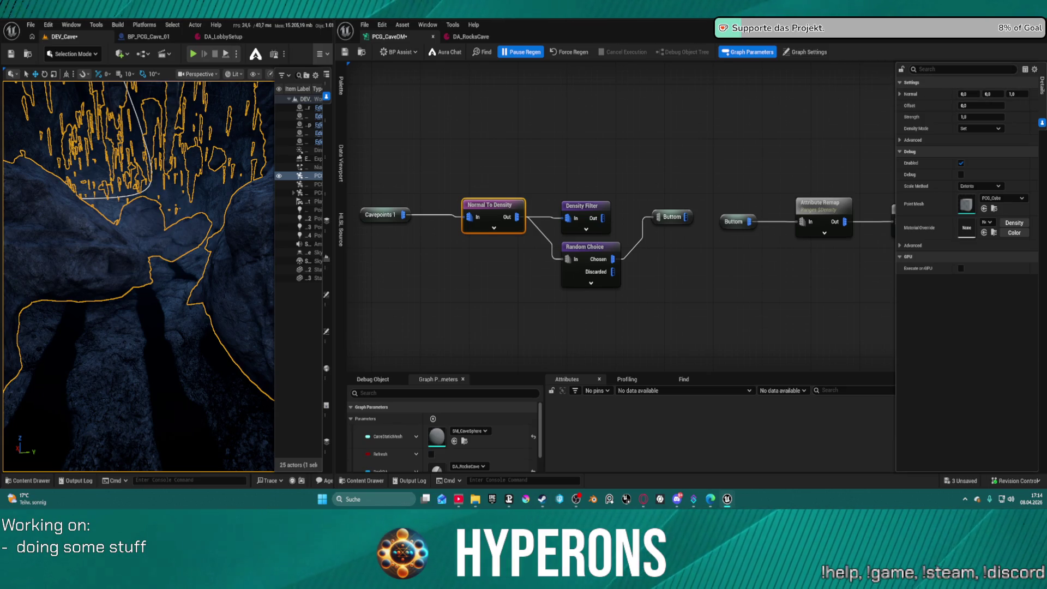
click(1011, 94)
text(-1)
key(ctrl+s)
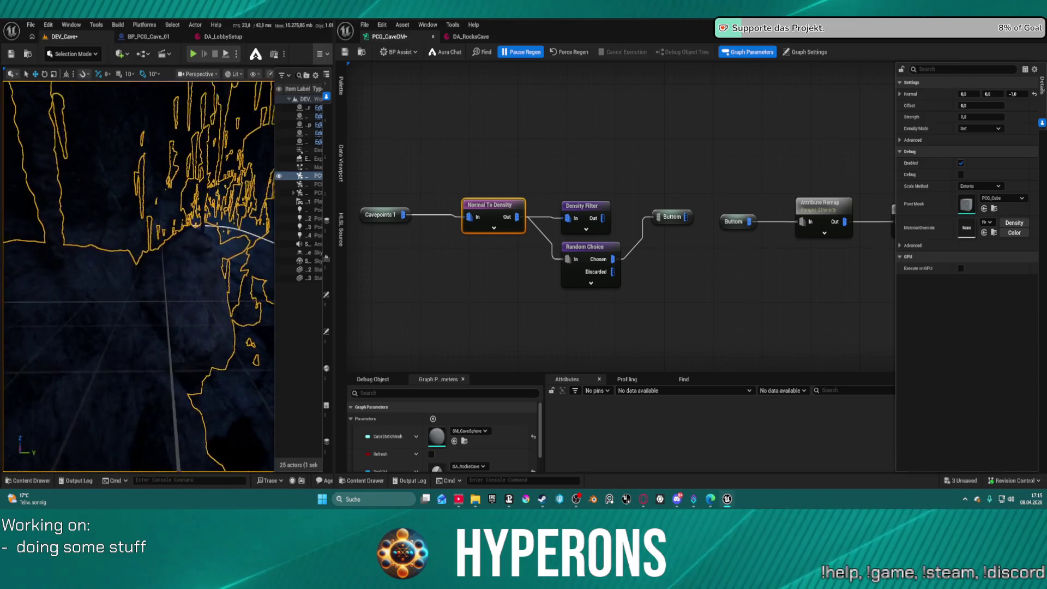
Step: Line up the Walls branch's Density Filter, Normal To Density and Cavepoints 1 in a straight row
scroll(542, 113, down, 5)
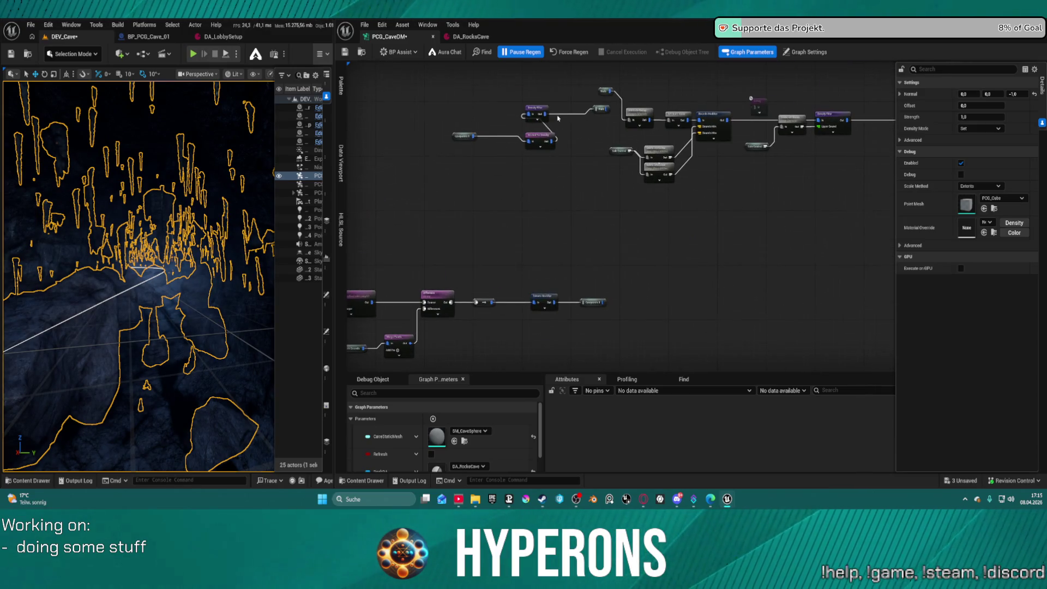
scroll(557, 118, up, 4)
click(580, 250)
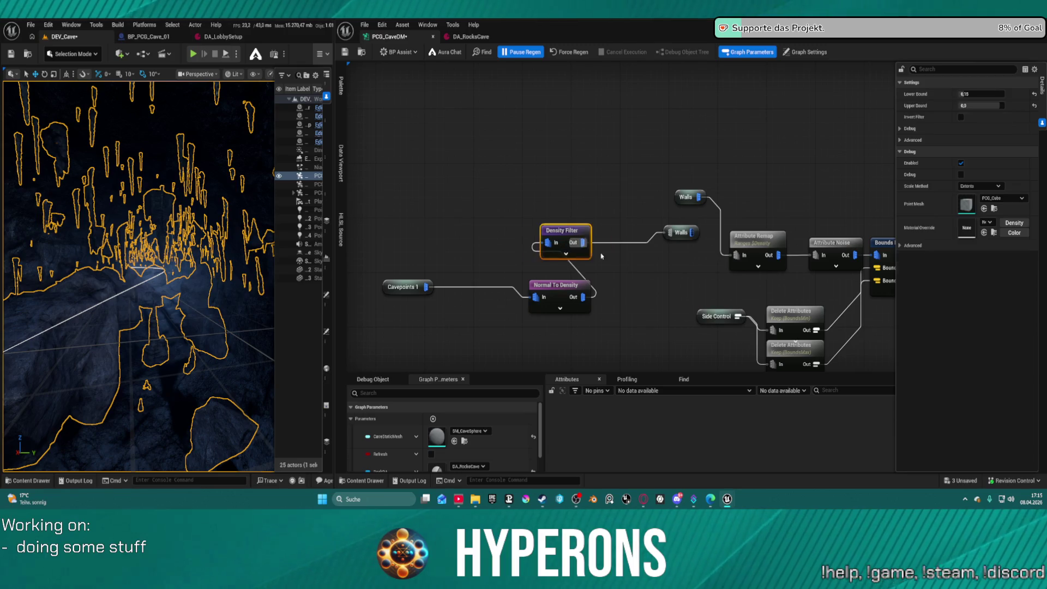
drag(561, 245, 616, 265)
drag(556, 293, 538, 253)
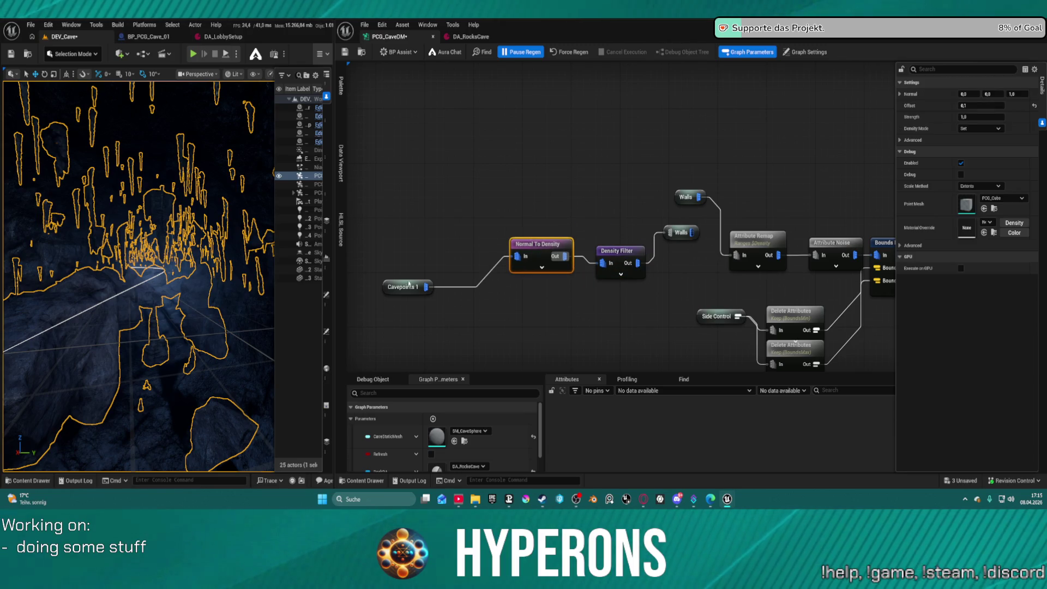
mouse_move(403, 286)
mouse_down()
mouse_move(428, 253)
mouse_move(469, 252)
mouse_up()
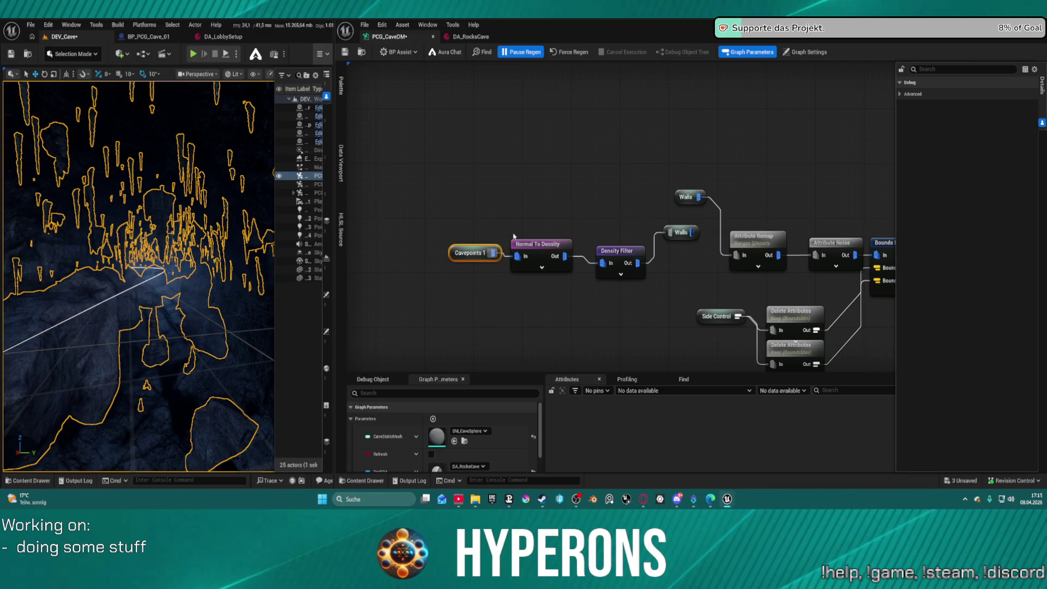
Step: Select the top branch's Normal To Density, resume automatic regeneration, and save the graph
mouse_move(621, 273)
mouse_down()
mouse_move(600, 136)
mouse_move(722, 226)
mouse_move(741, 213)
mouse_move(750, 170)
mouse_up()
scroll(624, 280, down, 6)
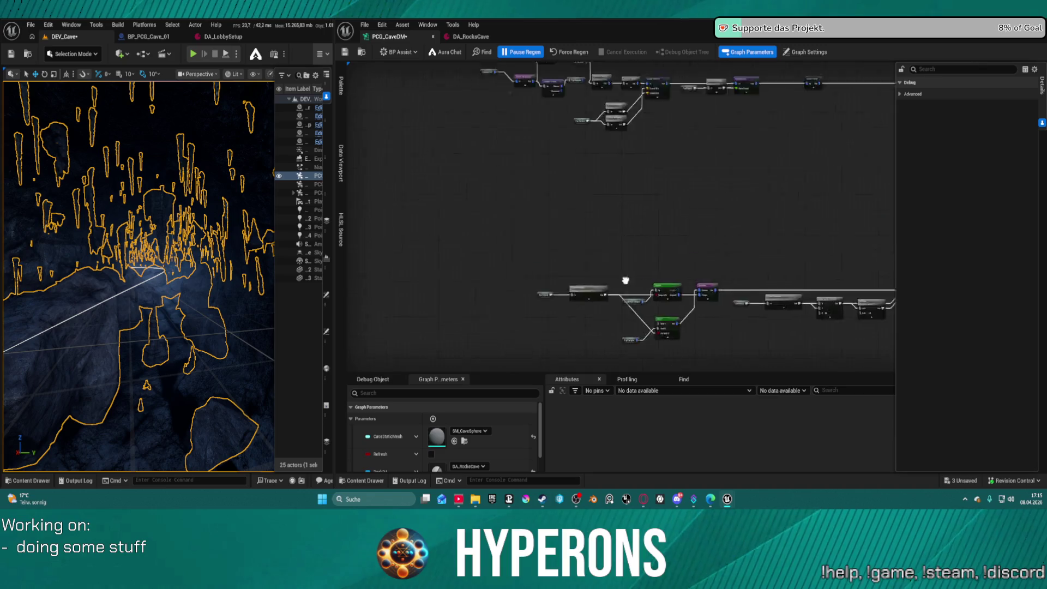
scroll(633, 183, up, 3)
click(494, 164)
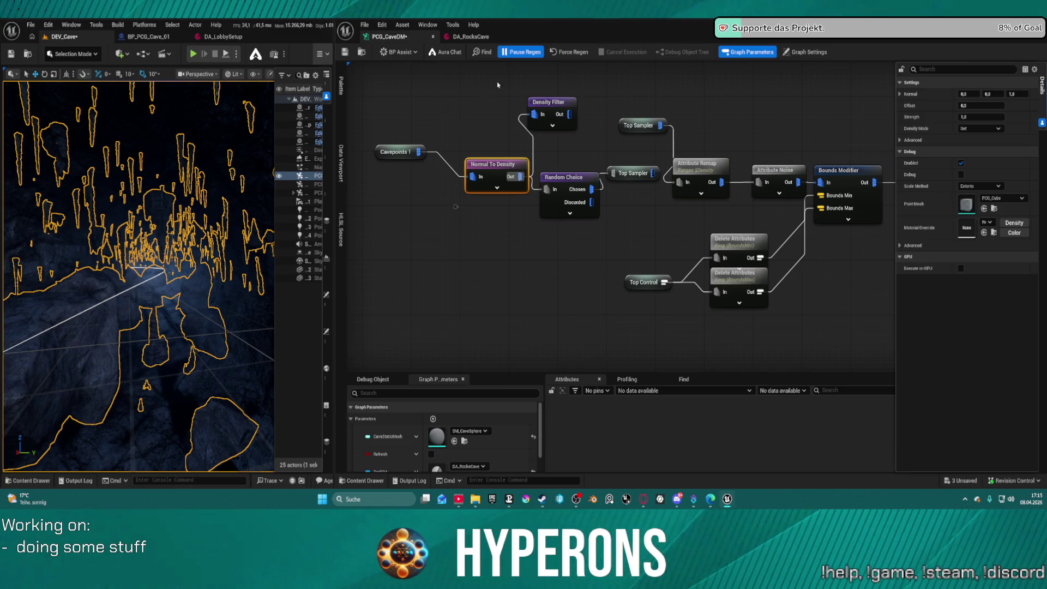
click(521, 53)
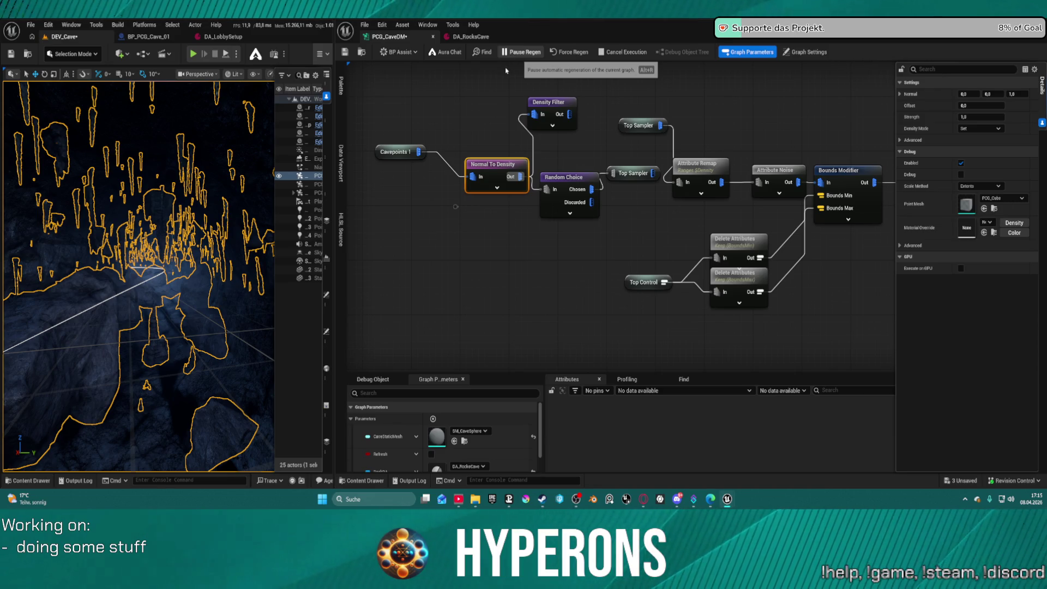
key(ctrl+s)
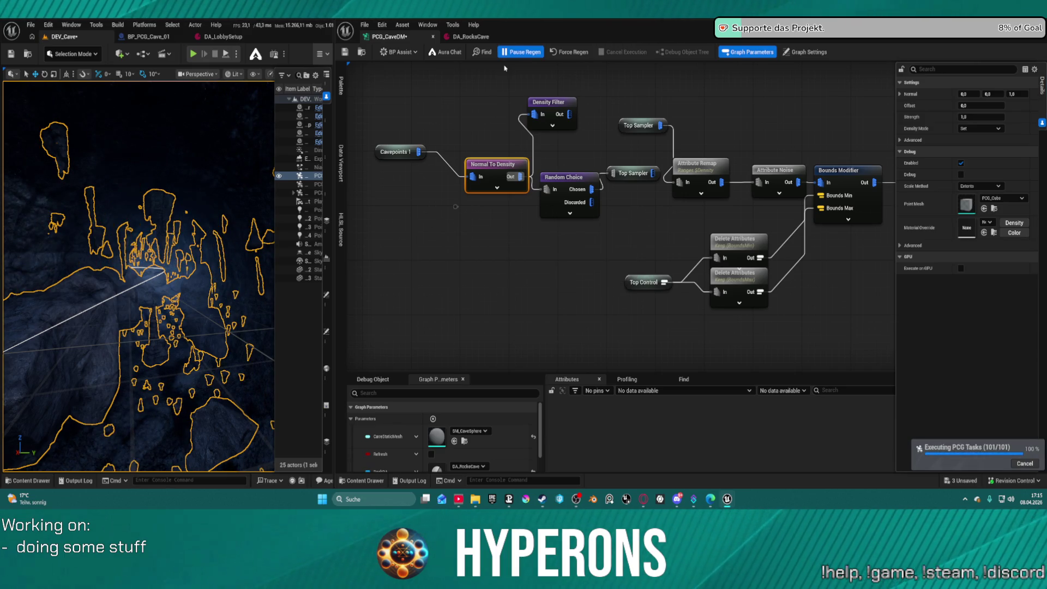
Step: Orbit around the rock island, then zoom the graph out and select Gather to show its Details
scroll(182, 279, down, 10)
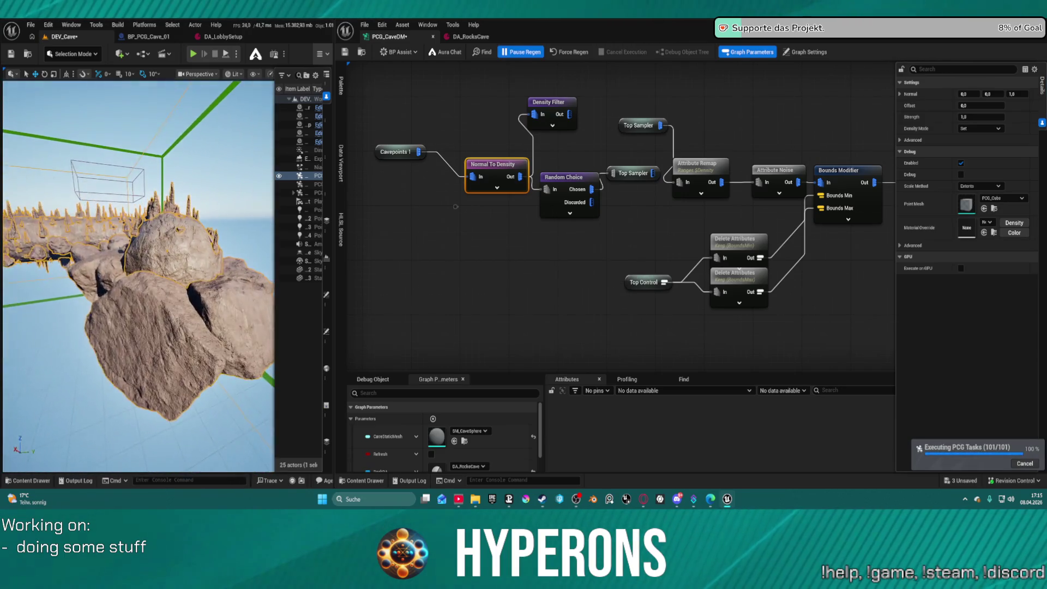
mouse_move(138, 275)
mouse_down()
mouse_move(115, 240)
mouse_move(142, 273)
mouse_move(134, 246)
mouse_move(139, 256)
mouse_up()
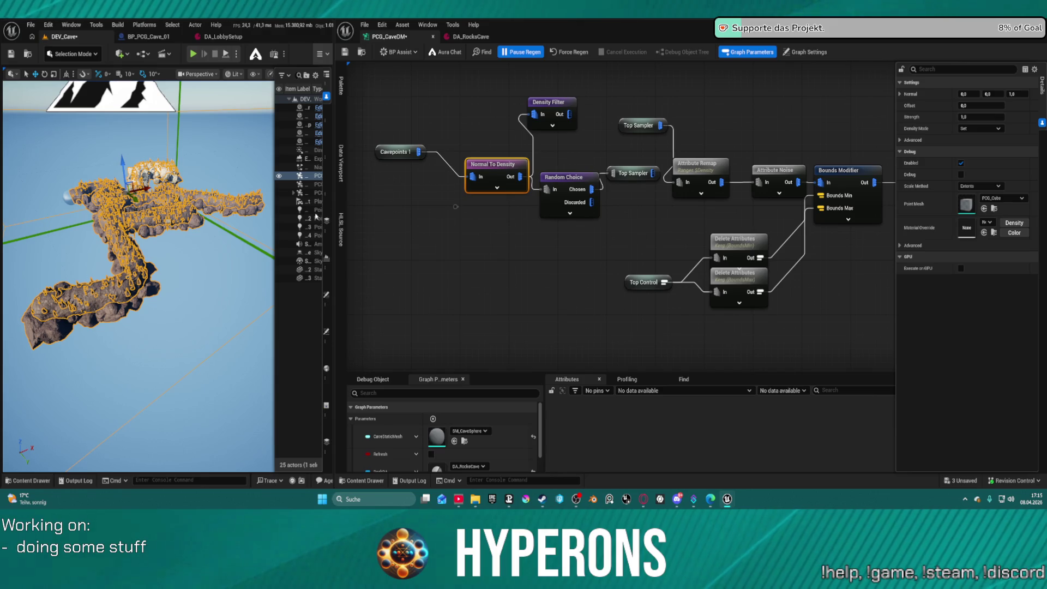
scroll(268, 229, up, 6)
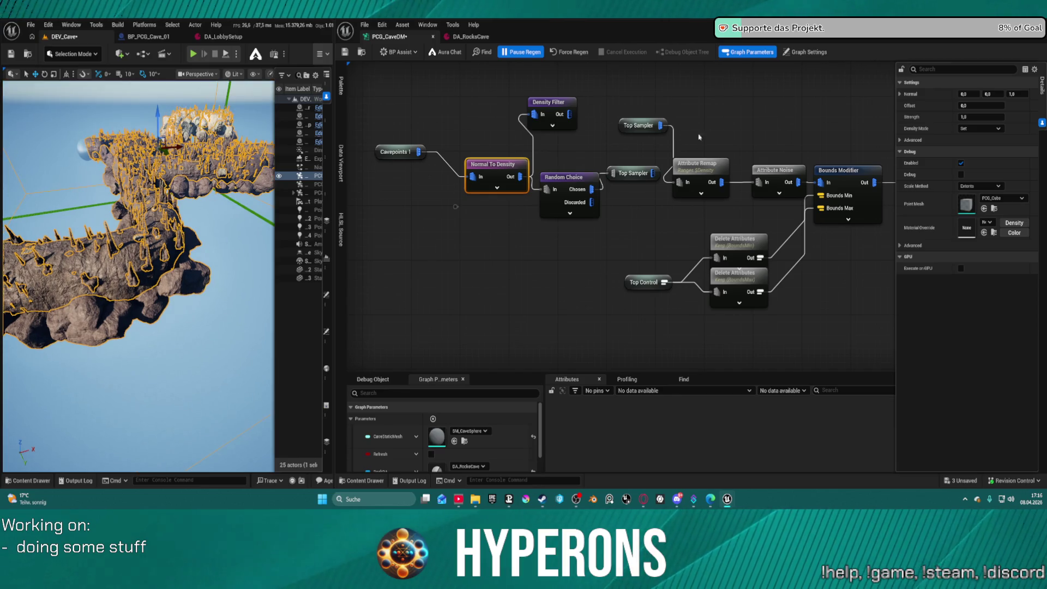
scroll(456, 206, down, 5)
mouse_move(468, 174)
mouse_down()
mouse_move(425, 243)
mouse_move(487, 73)
mouse_up()
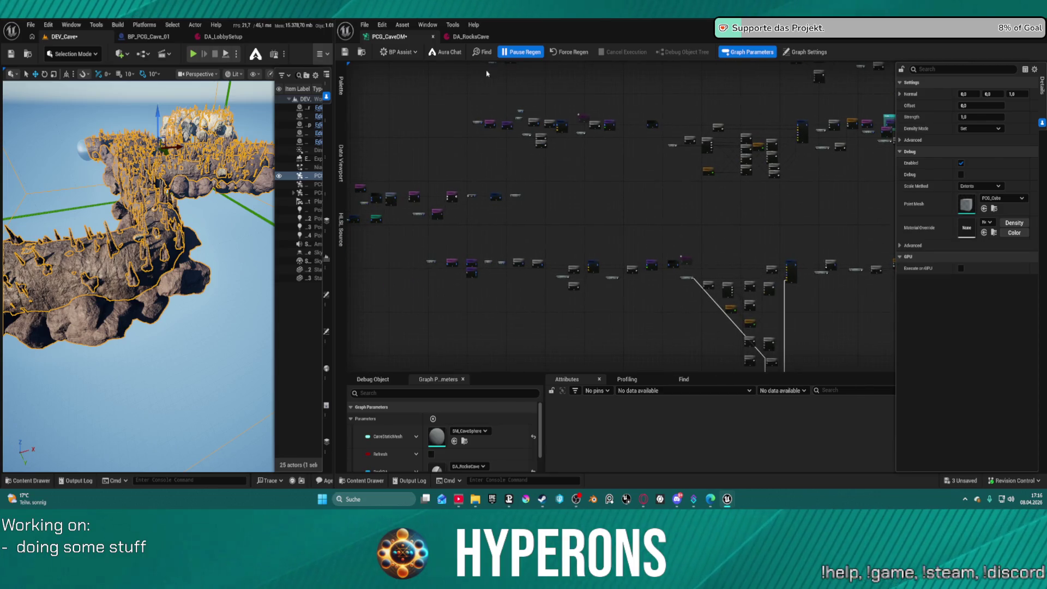
drag(489, 178, 645, 119)
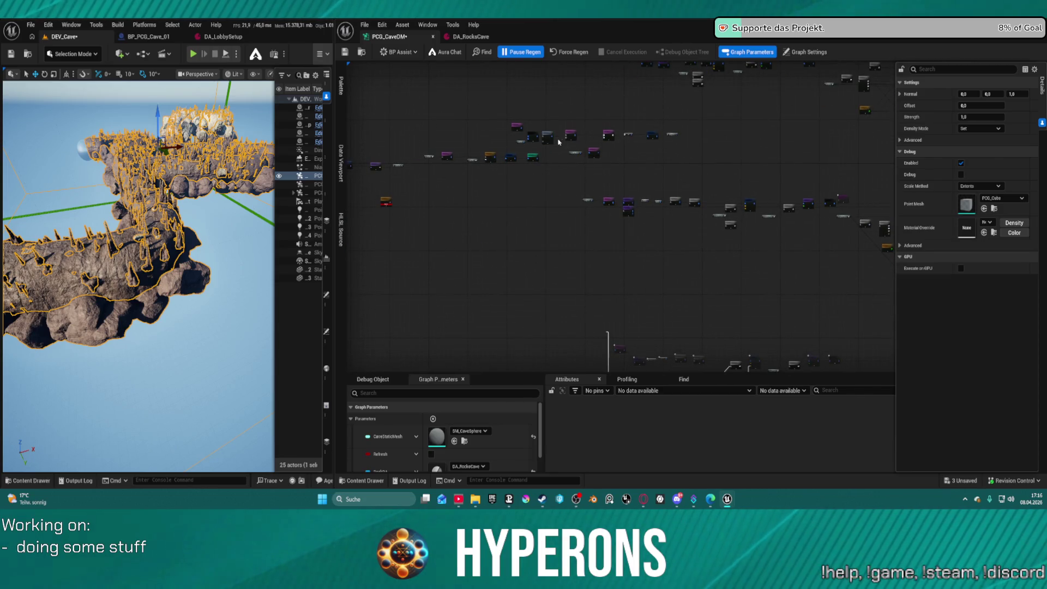
scroll(558, 141, up, 5)
click(582, 140)
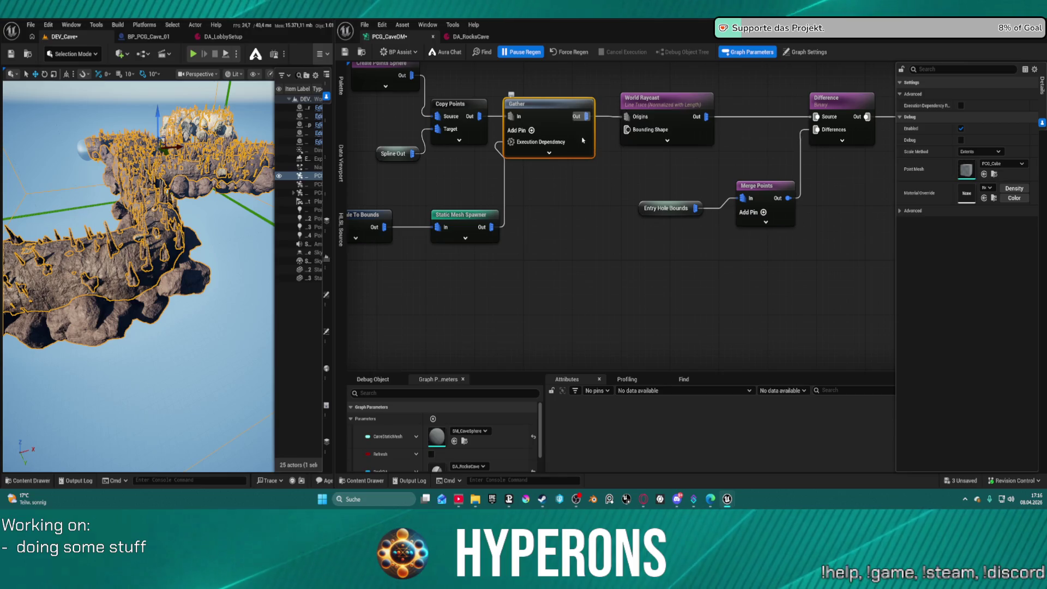
Step: Toggle the Gather node's Execution Dependency on and off twice, leave it unchecked, and save the graph
click(961, 107)
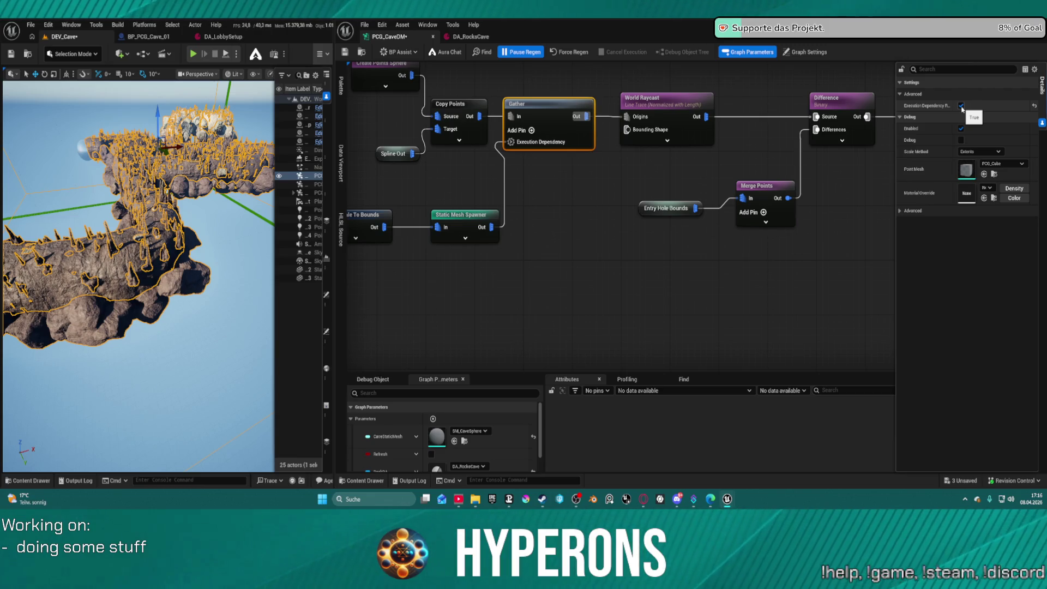
click(961, 106)
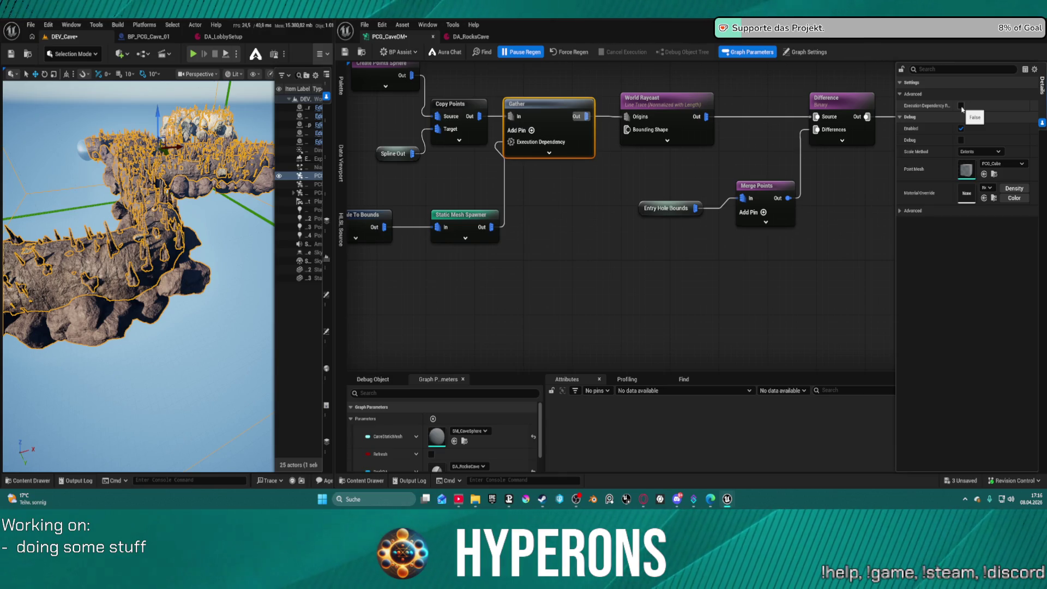
click(961, 106)
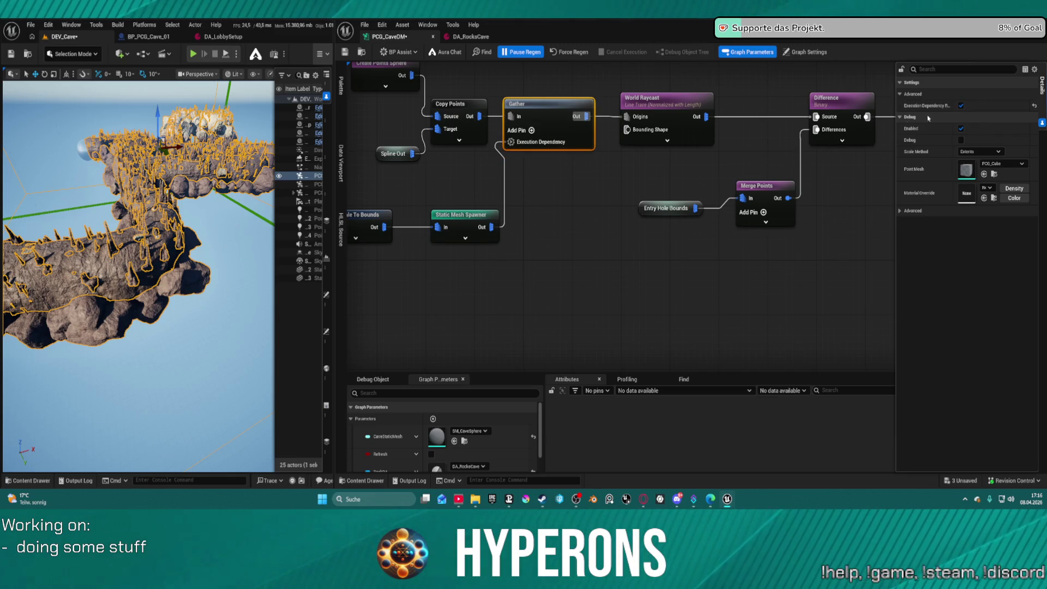
click(961, 106)
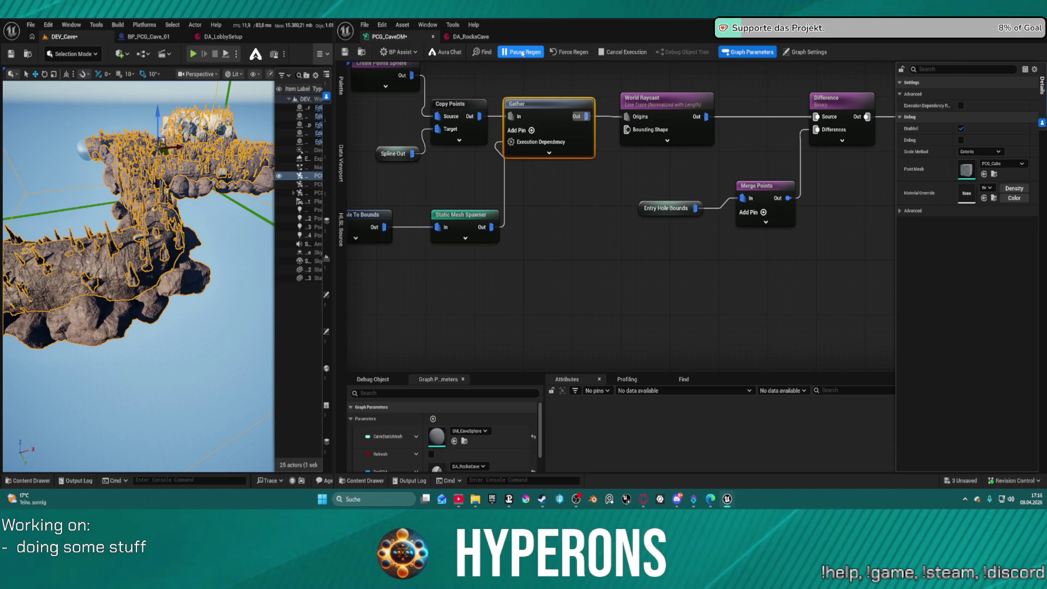
key(ctrl+s)
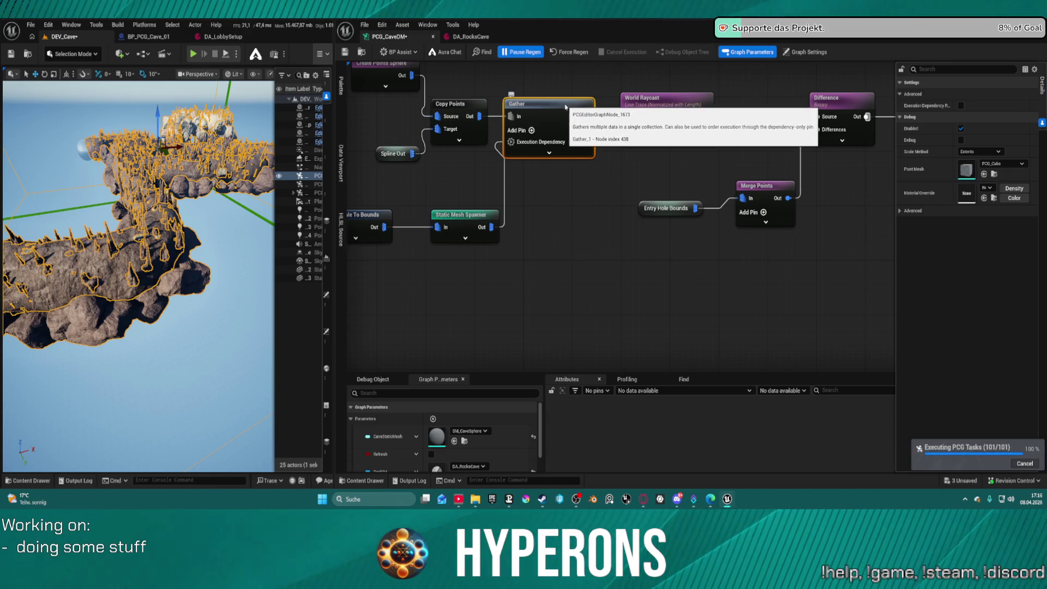
Step: Fly the viewport camera into the cave to inspect the regenerated rock formations
key(w)
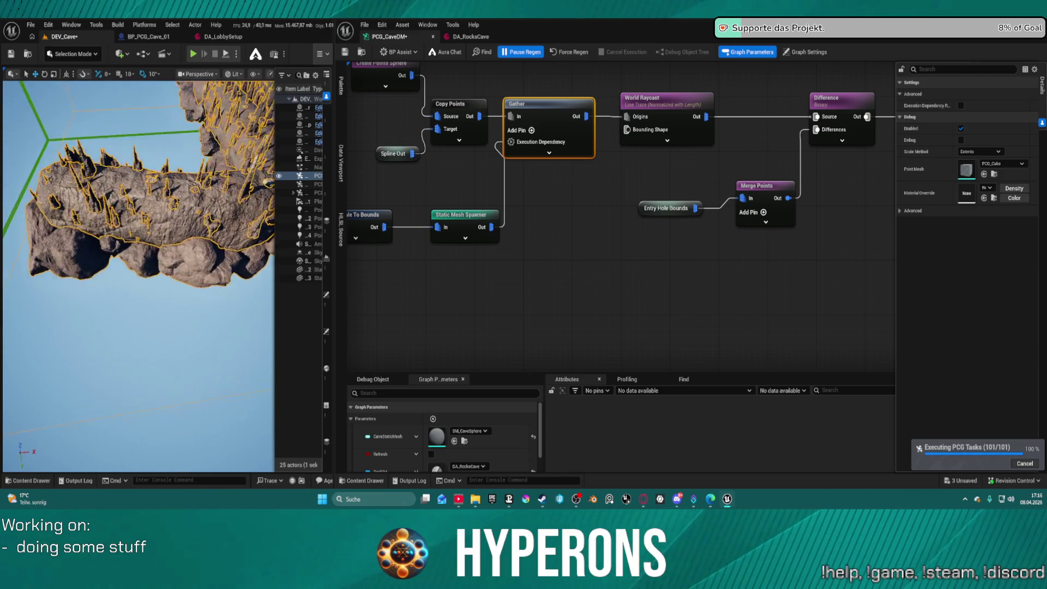
key(w)
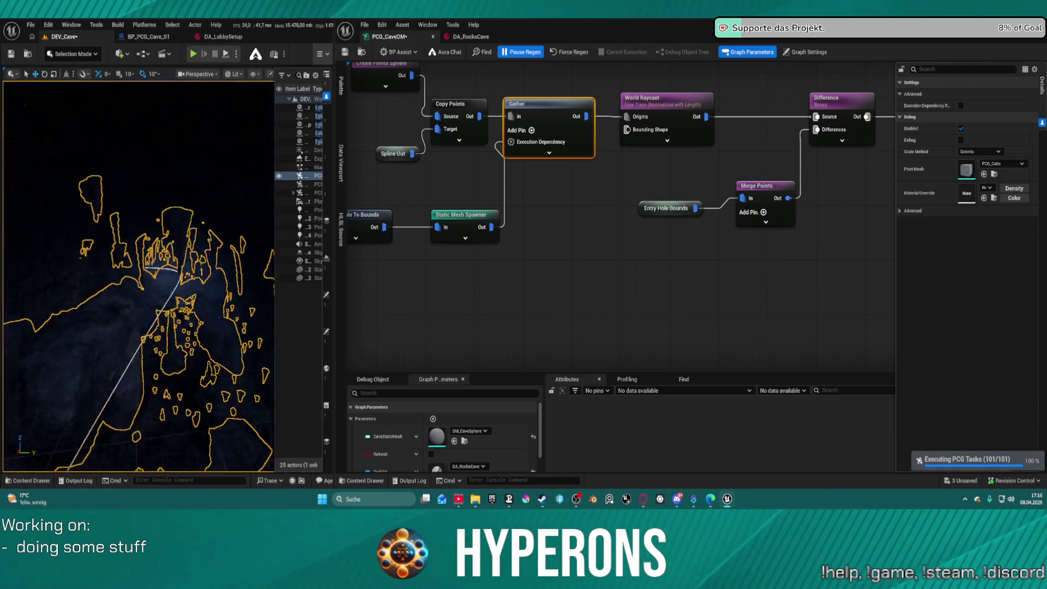
key(w)
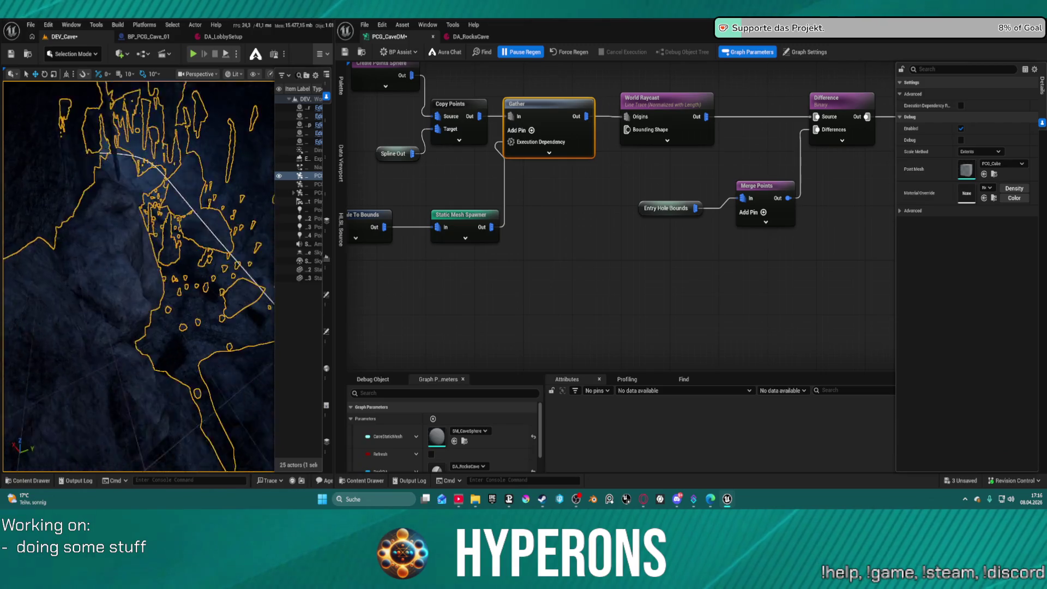
key(w)
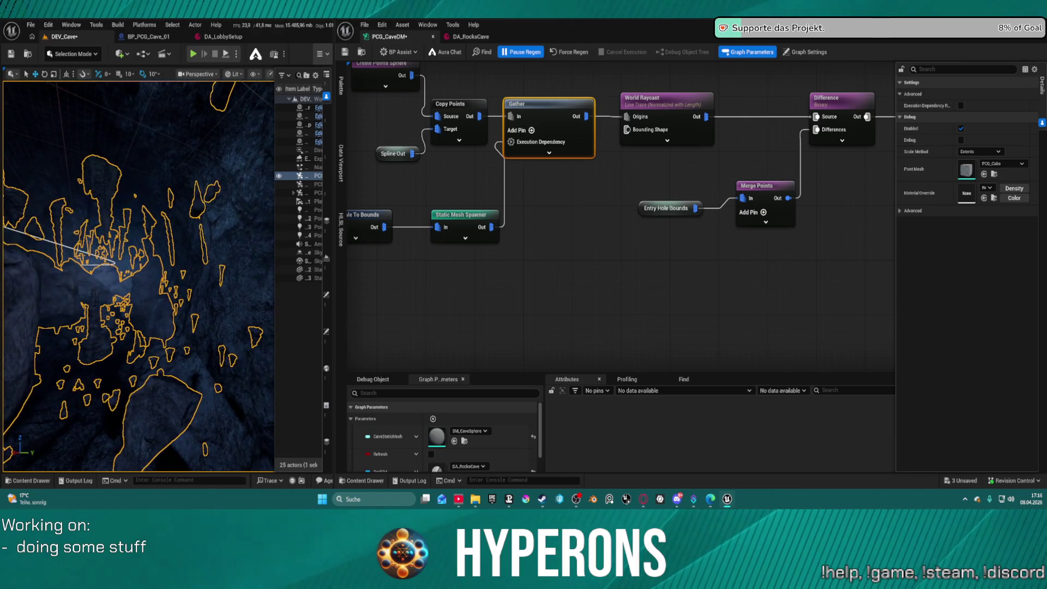
scroll(621, 268, down, 5)
mouse_move(620, 268)
mouse_down()
mouse_move(522, 300)
mouse_move(338, 267)
mouse_move(353, 257)
mouse_up()
Step: Set the upper branch's Normal To Density Normal Z to -1.0
click(425, 243)
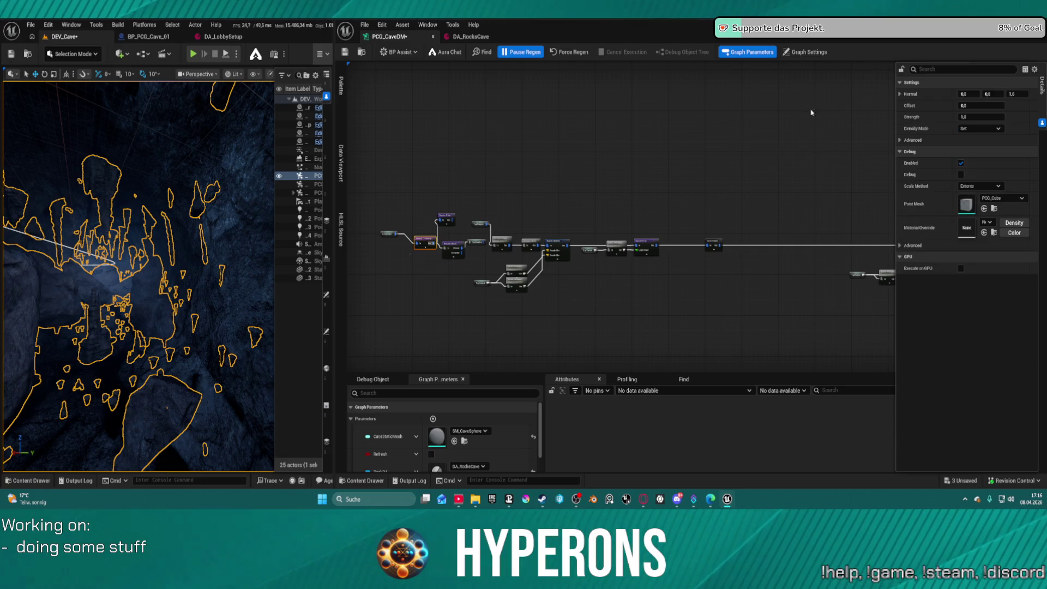
text(-1)
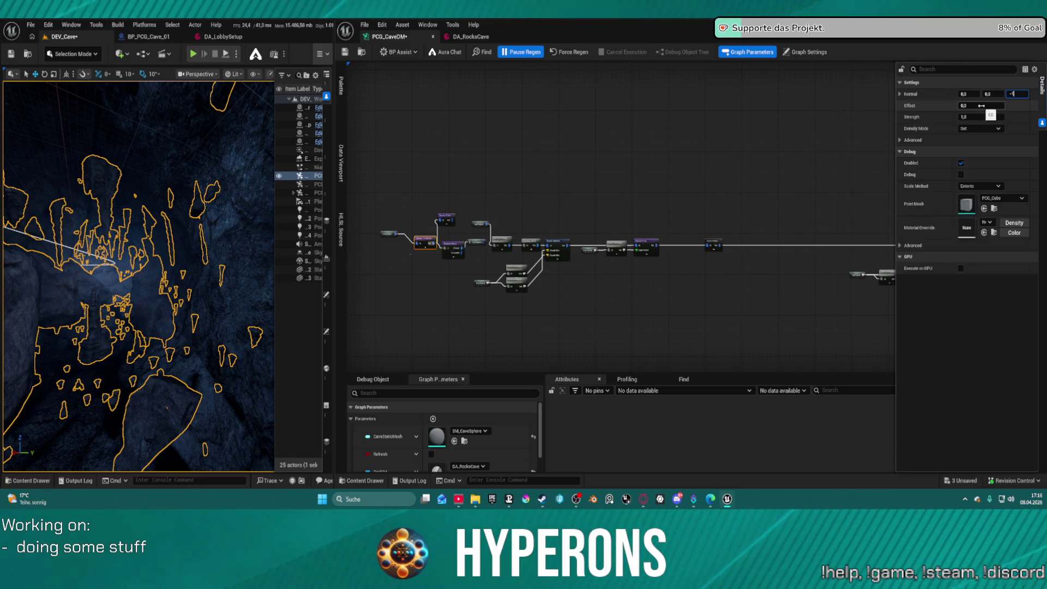
key(Return)
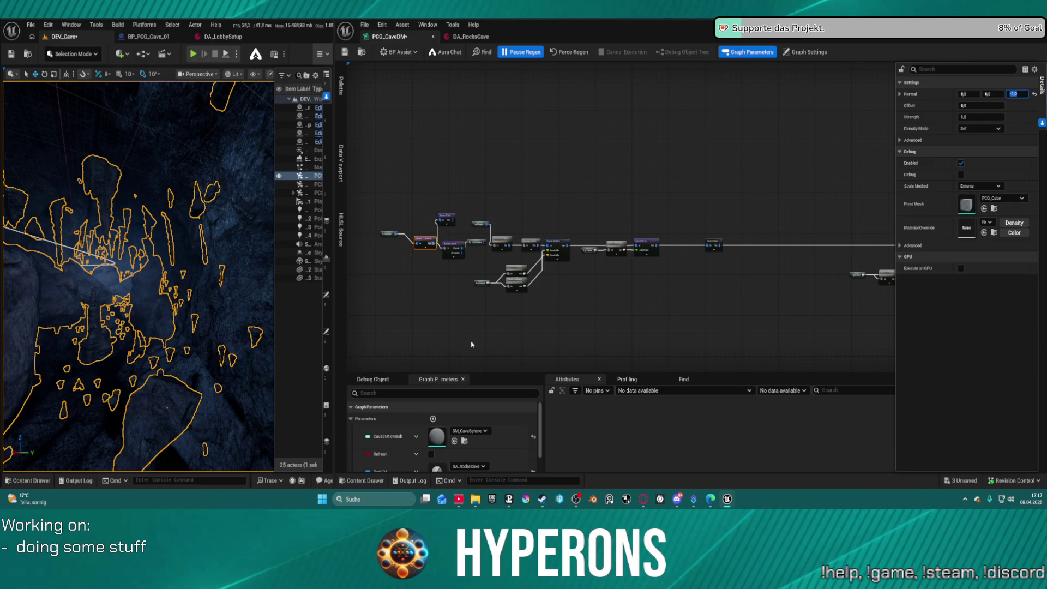
Step: Select the lower chain's Normal To Density node, then center the Copy Points, Gather and World Raycast nodes
mouse_move(530, 330)
mouse_down()
mouse_move(568, 285)
mouse_move(724, 273)
mouse_move(508, 129)
mouse_up()
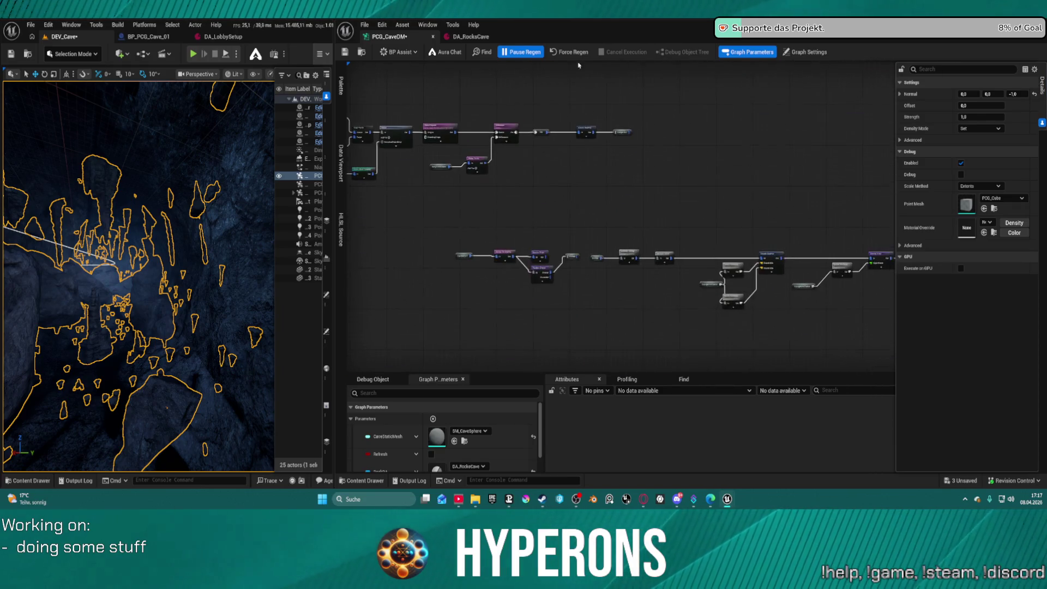
scroll(532, 265, up, 5)
click(450, 236)
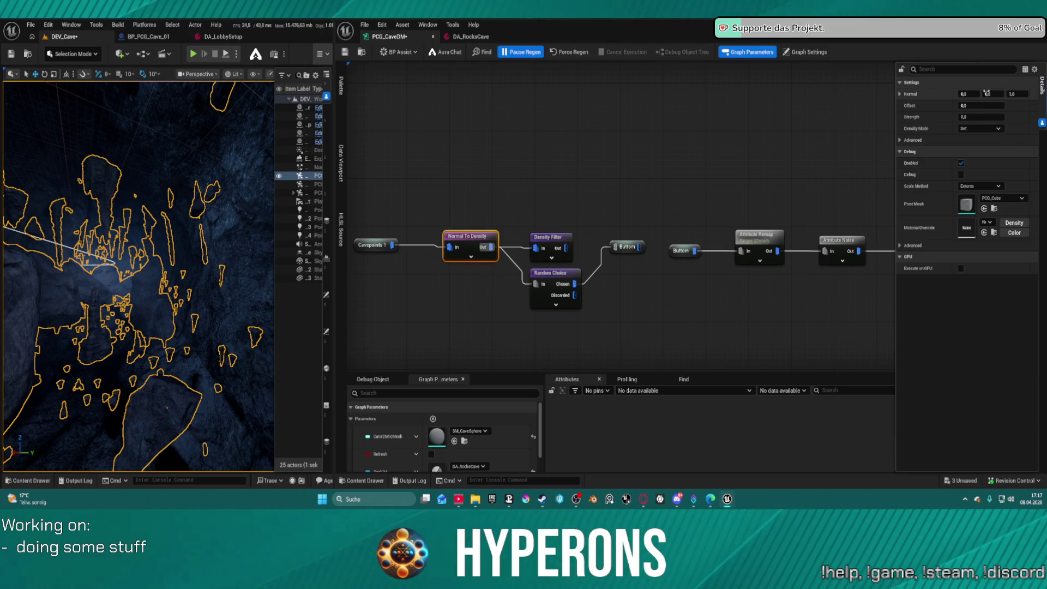
scroll(525, 152, down, 4)
mouse_move(573, 301)
mouse_down()
mouse_move(572, 136)
mouse_move(567, 182)
mouse_move(603, 245)
mouse_move(605, 272)
mouse_up()
scroll(796, 148, up, 4)
mouse_move(796, 149)
mouse_down()
mouse_move(843, 115)
mouse_move(607, 136)
mouse_up()
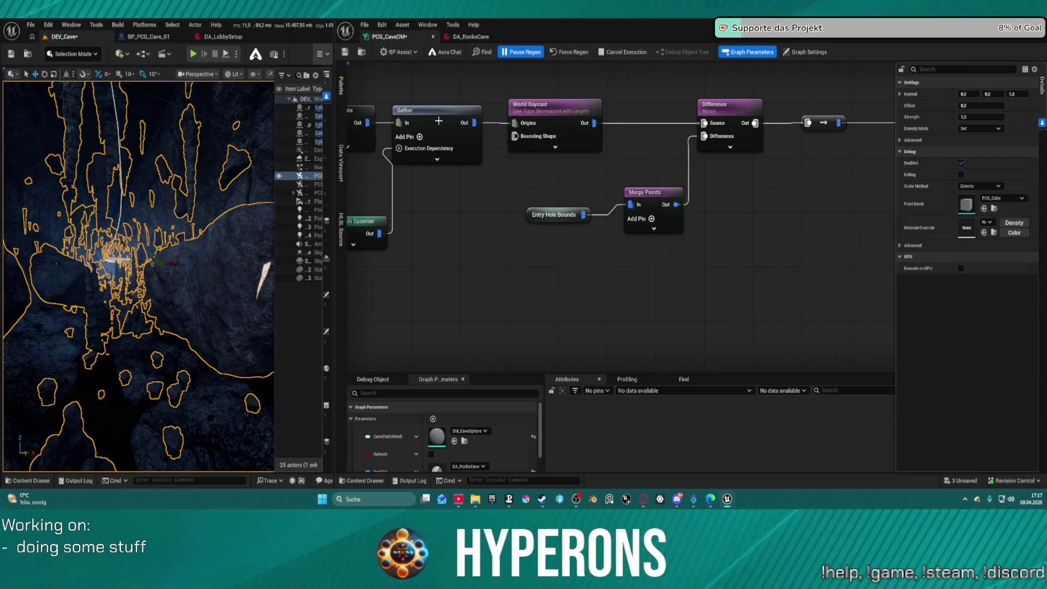
Step: Enable Execution Dependency under the Gather node's Advanced settings and save the graph
key(ctrl+s)
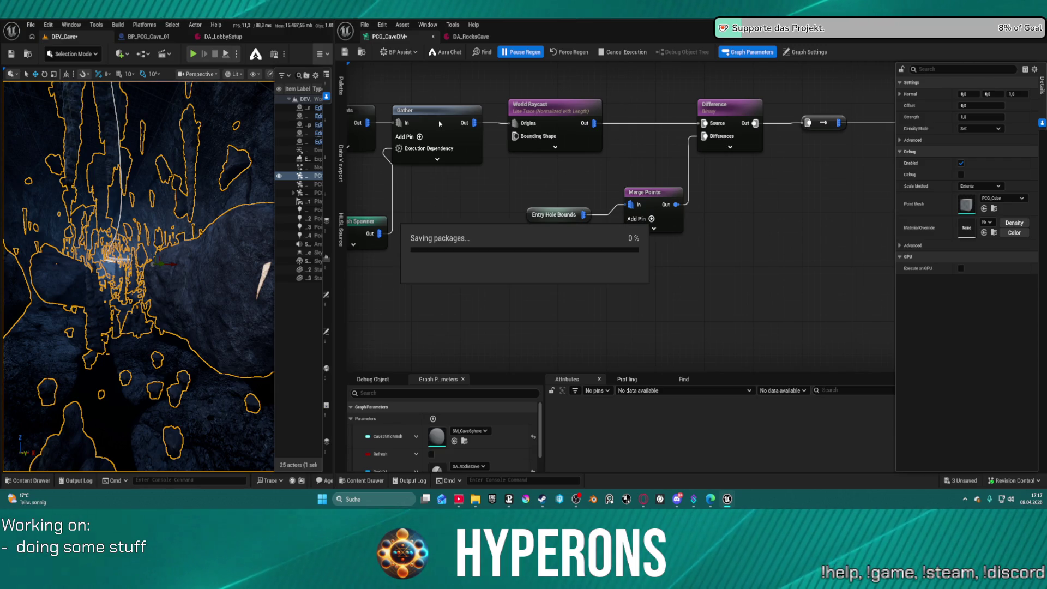
click(439, 124)
click(965, 93)
click(961, 105)
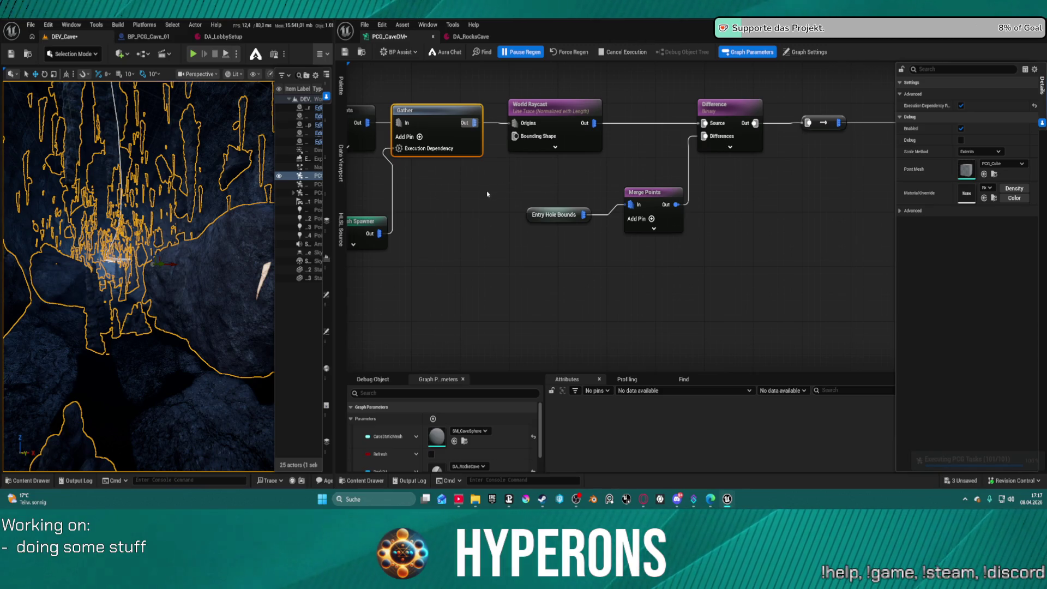
key(ctrl+s)
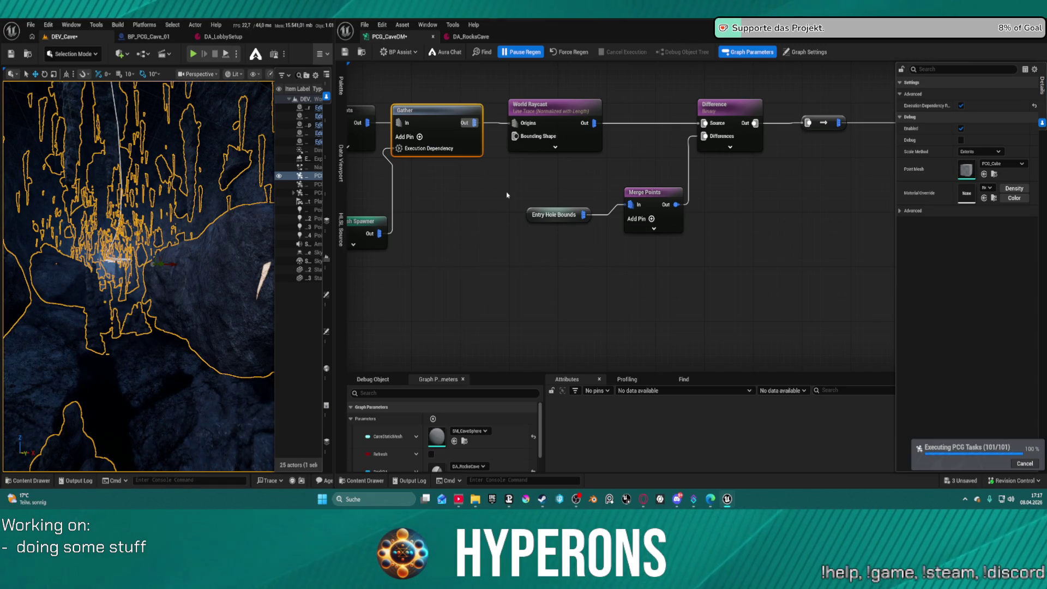
Step: Frame the floating island in the viewport and save the cave PCG graph again
double_click(306, 175)
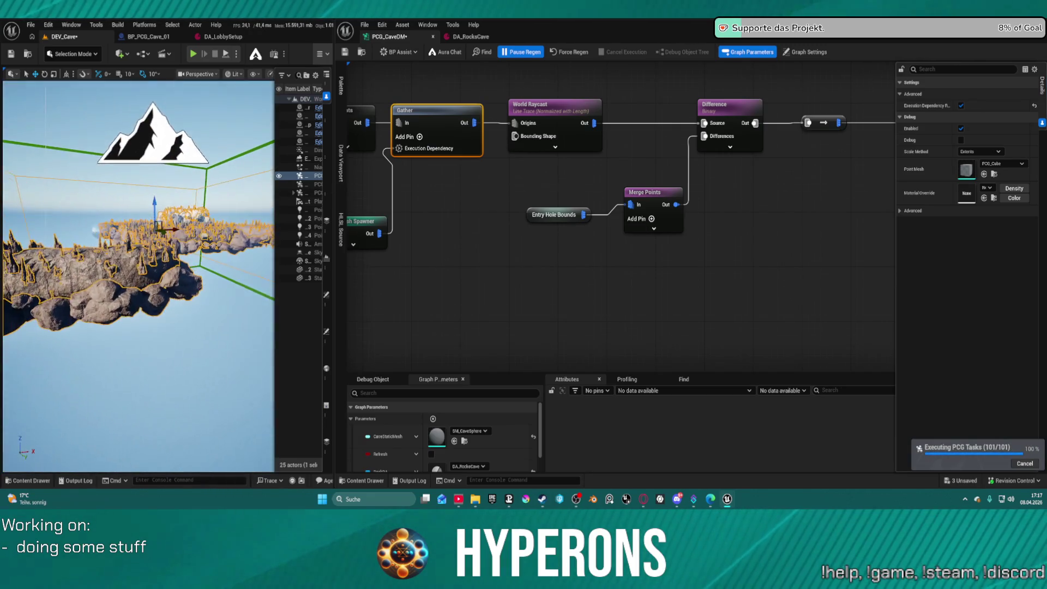
scroll(94, 281, up, 10)
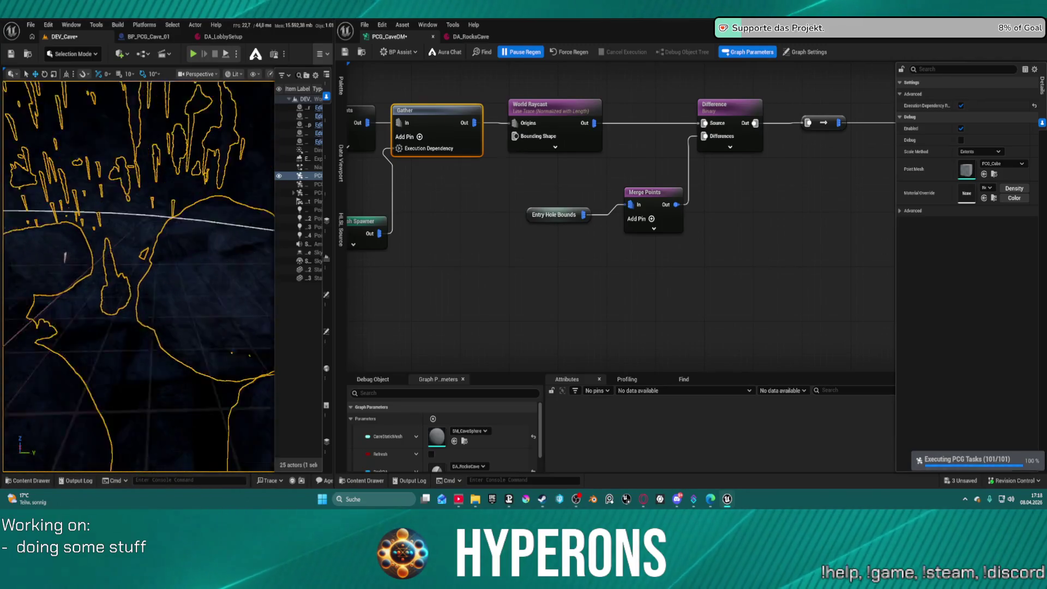
scroll(94, 281, down, 10)
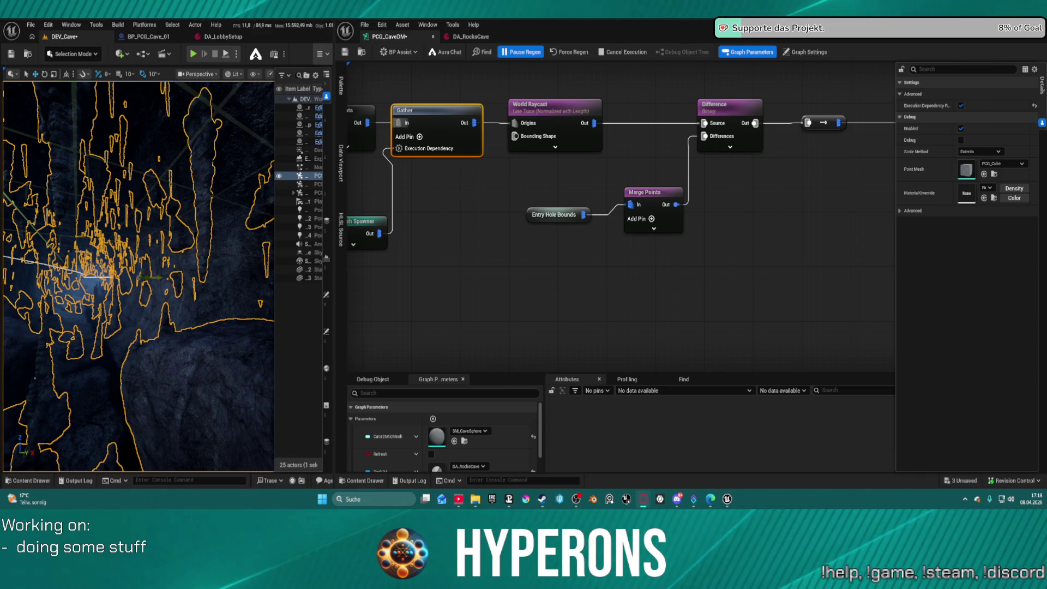
key(ctrl+s)
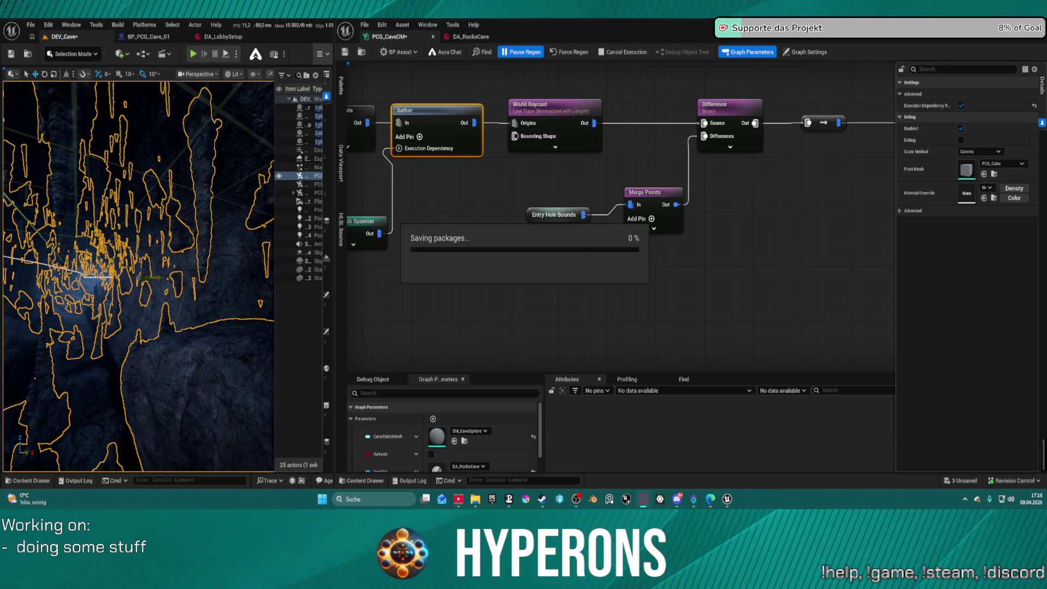